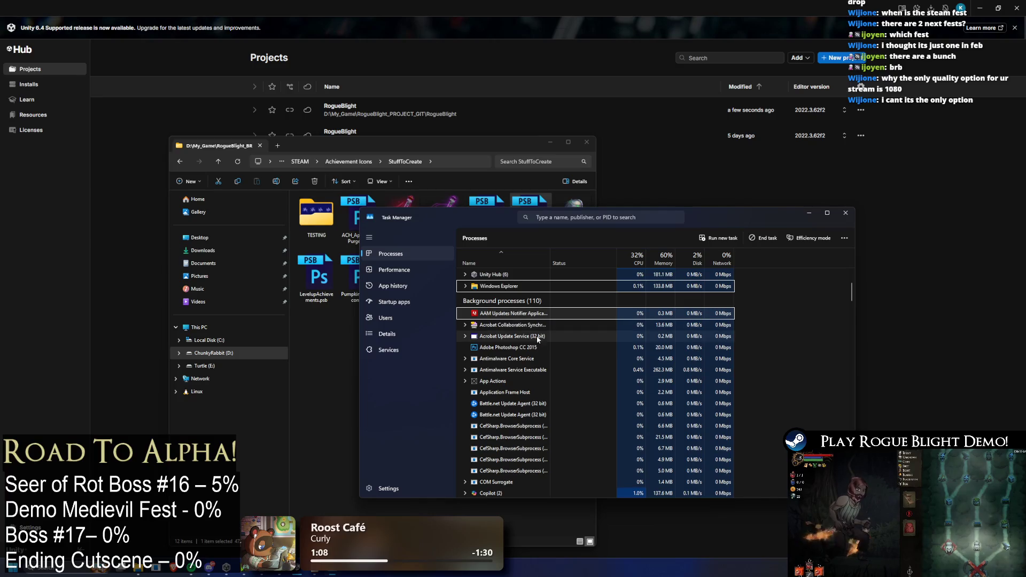
- End the Adobe Photoshop CC 2015 and Battle.net Update Agent processes, then close Task Manager
click(559, 346)
key(Delete)
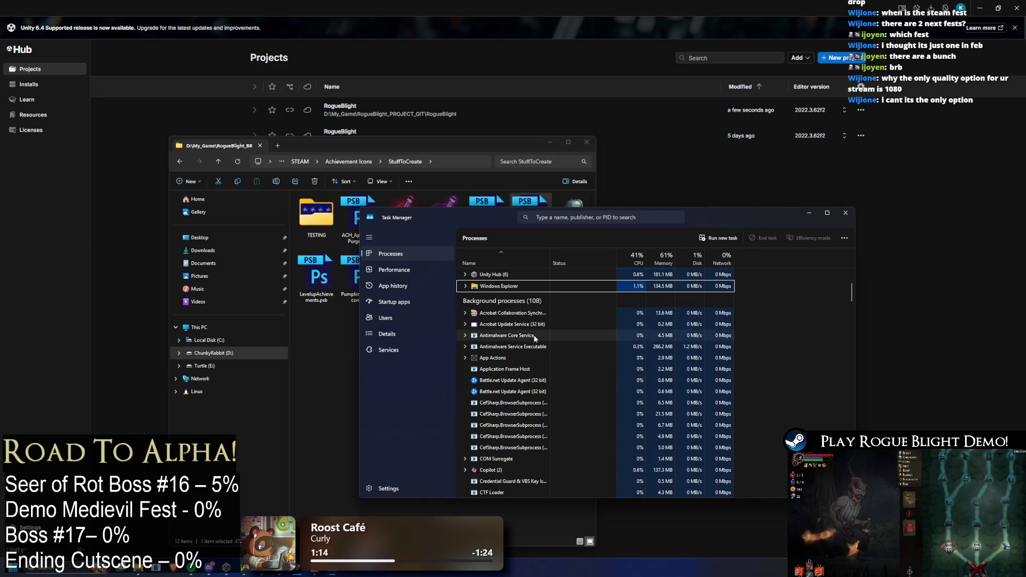
click(524, 381)
key(Delete)
key(Delete)
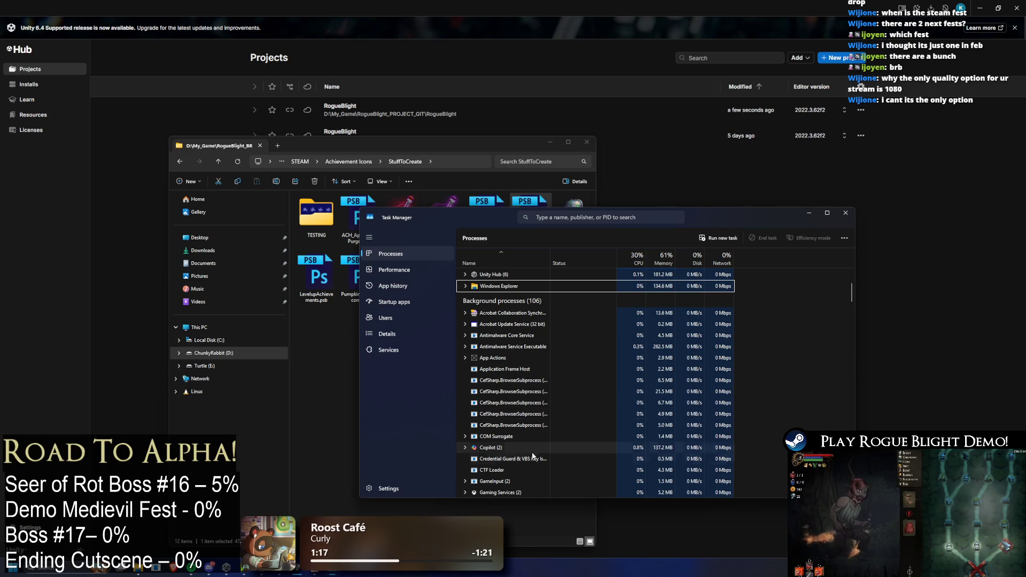
click(846, 214)
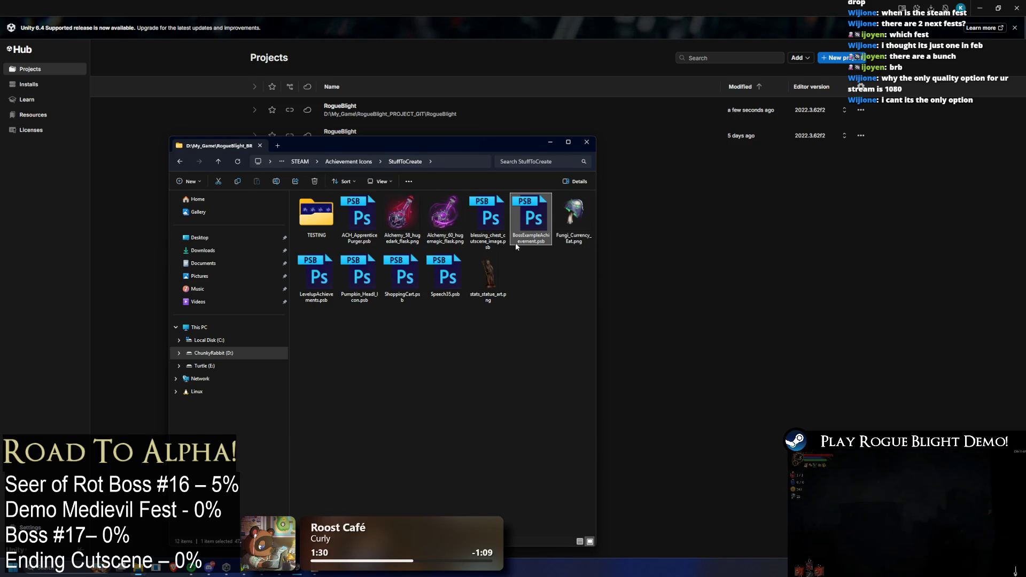
- Open BossExampleAchievement.psb, then bring File Explorer back to the front
double_click(533, 216)
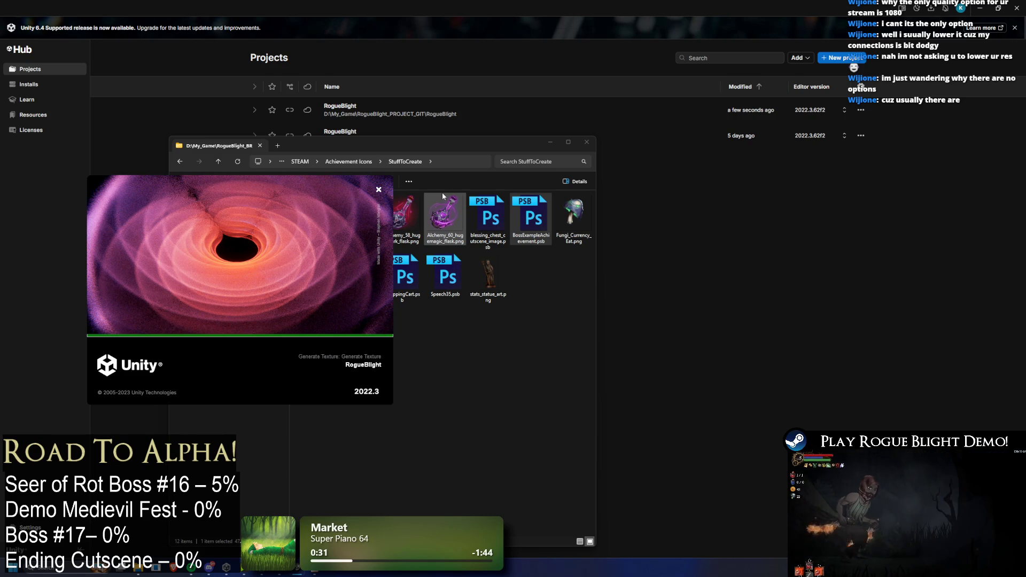
click(410, 396)
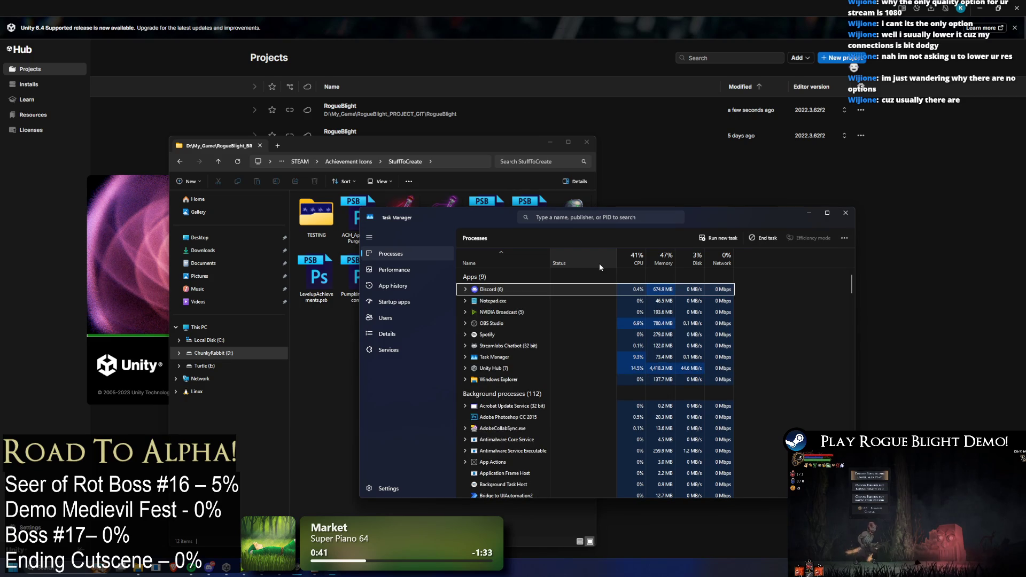
- Check Task Manager's P processes for Photoshop, minimize it, and start a Windows search
text(p)
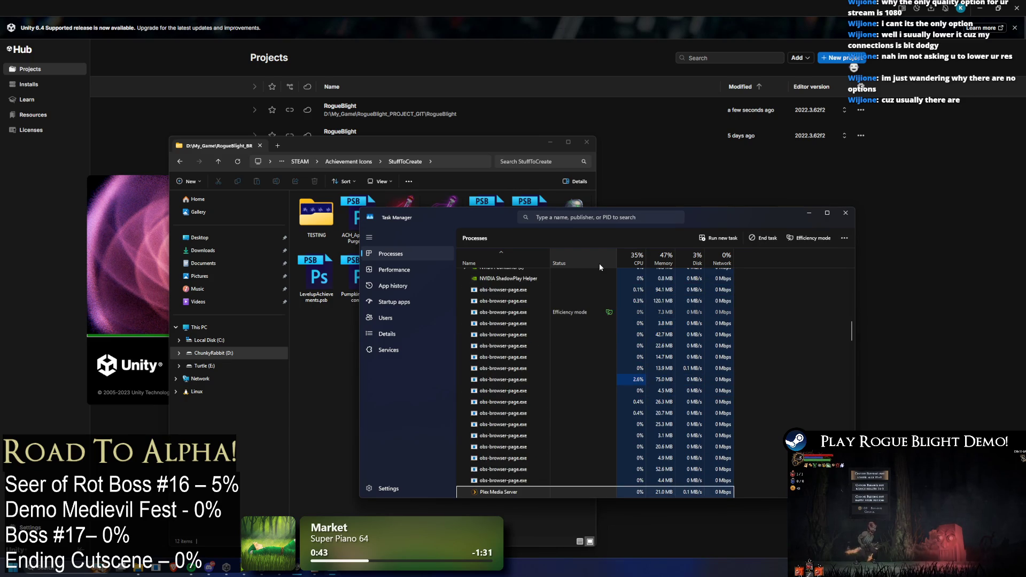
scroll(599, 263, down, 3)
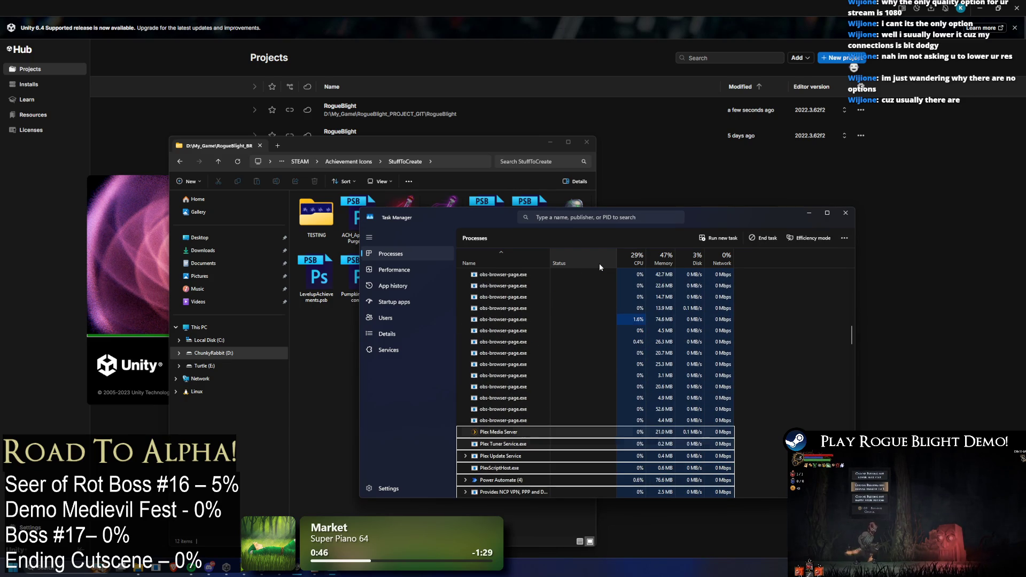
click(808, 213)
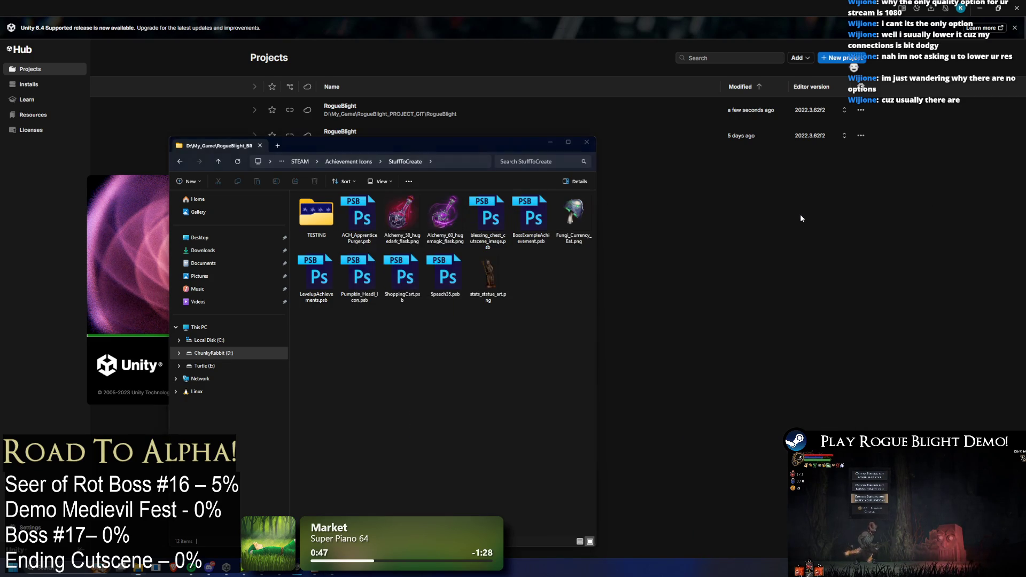
key(super)
- Launch Adobe Photoshop CC 2015 by searching 'photosh', then clear the Explorer file selection
text(photosh)
key(Return)
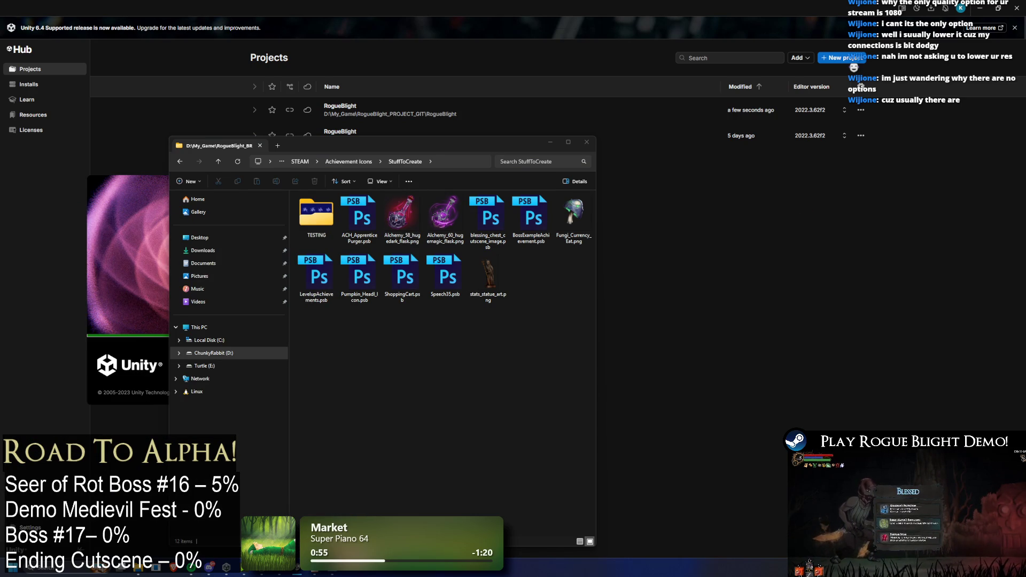
click(497, 217)
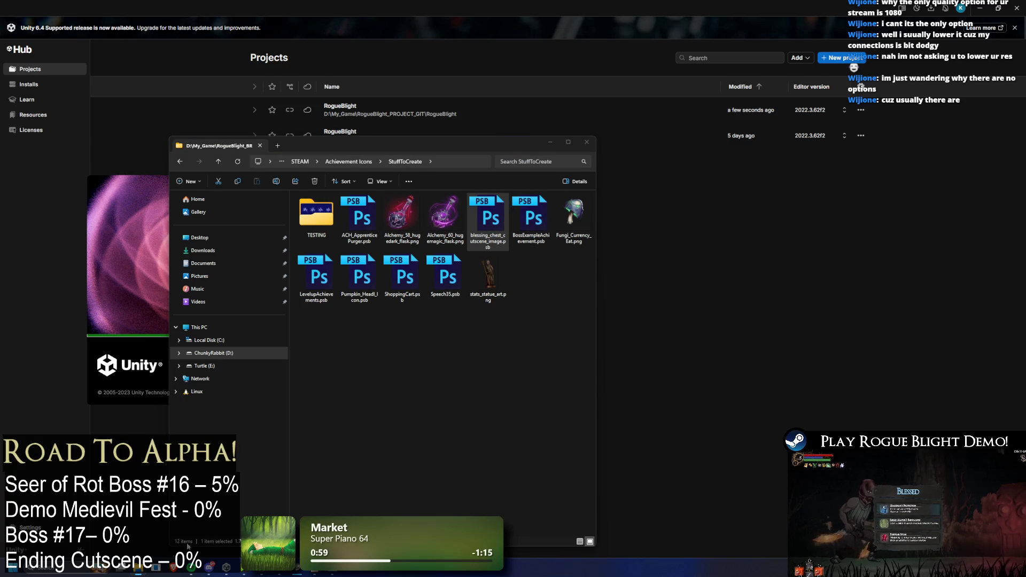
mouse_move(297, 567)
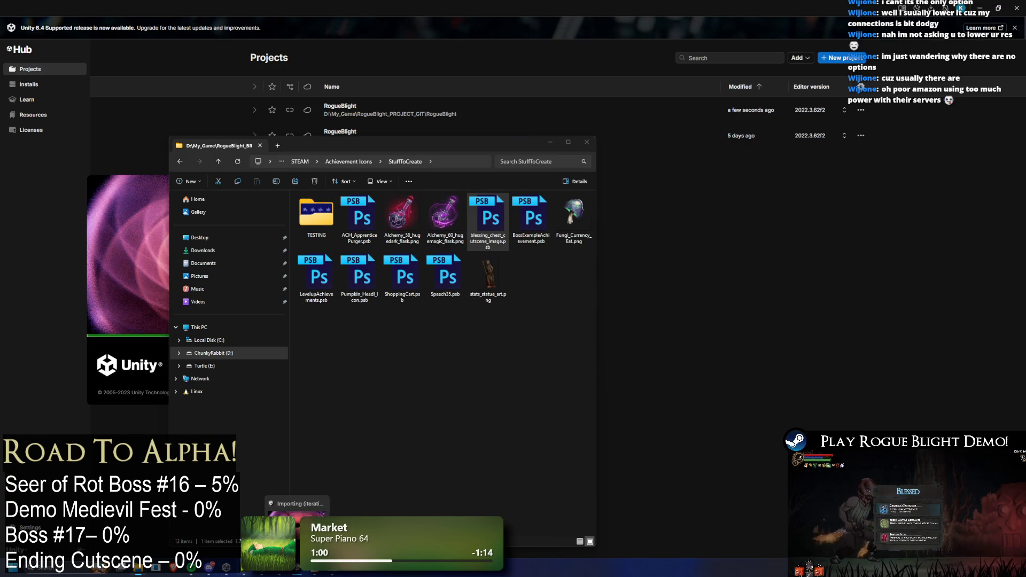
click(448, 452)
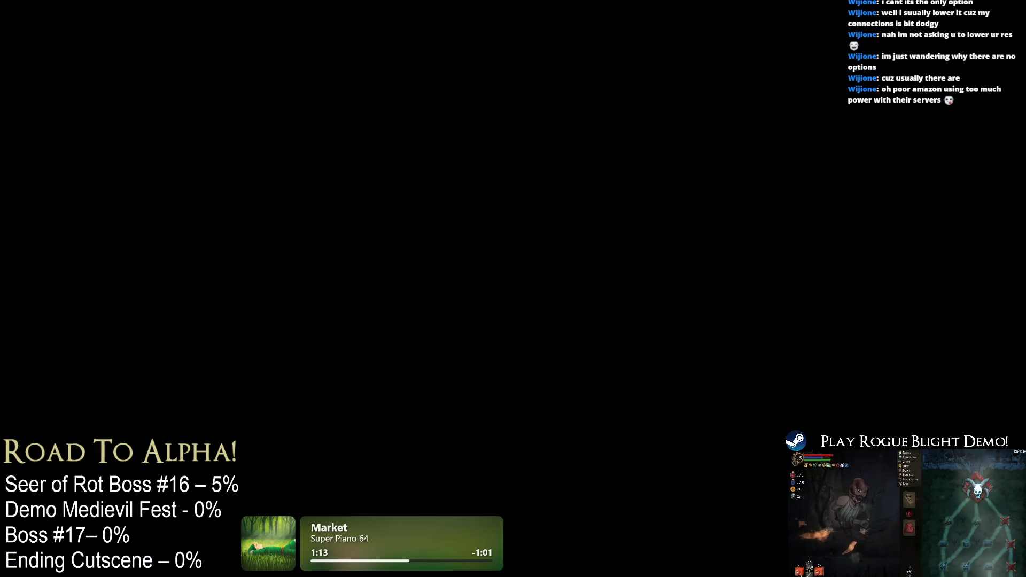
- Scroll Task Manager's process list to check Unity Editor's memory use
scroll(710, 349, up, 15)
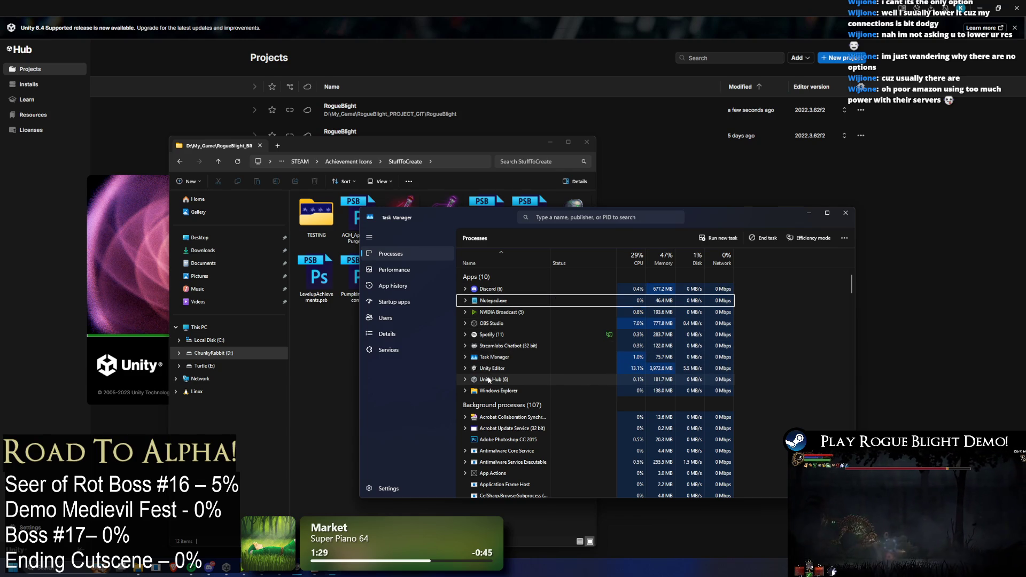
scroll(550, 365, down, 1)
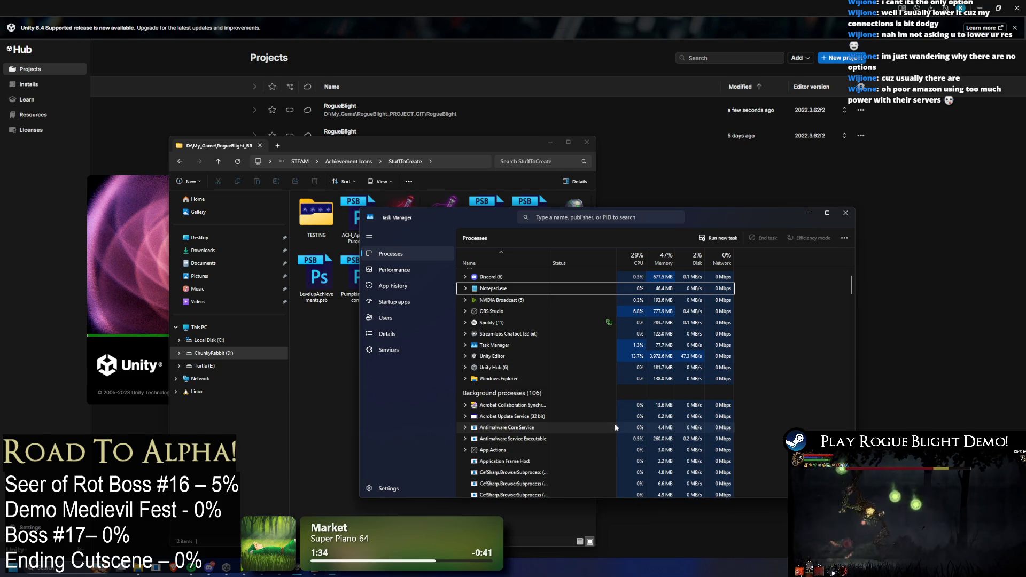
- End the Acrobat Collaboration background process and dismiss the resulting error
scroll(610, 423, down, 3)
click(521, 309)
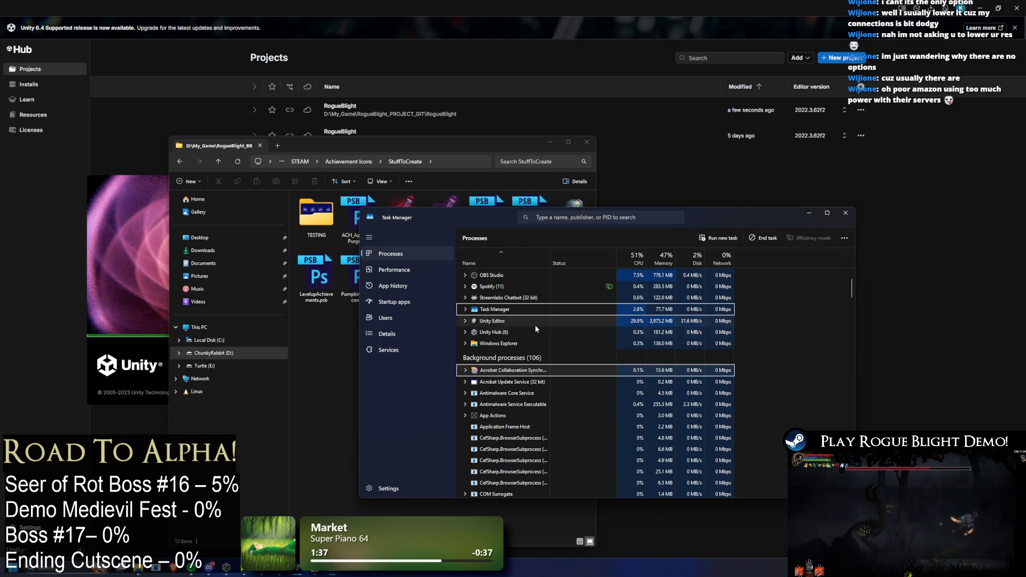
key(Delete)
click(653, 375)
- Select Task Manager's own process and close Task Manager with Alt+F4
scroll(492, 376, up, 3)
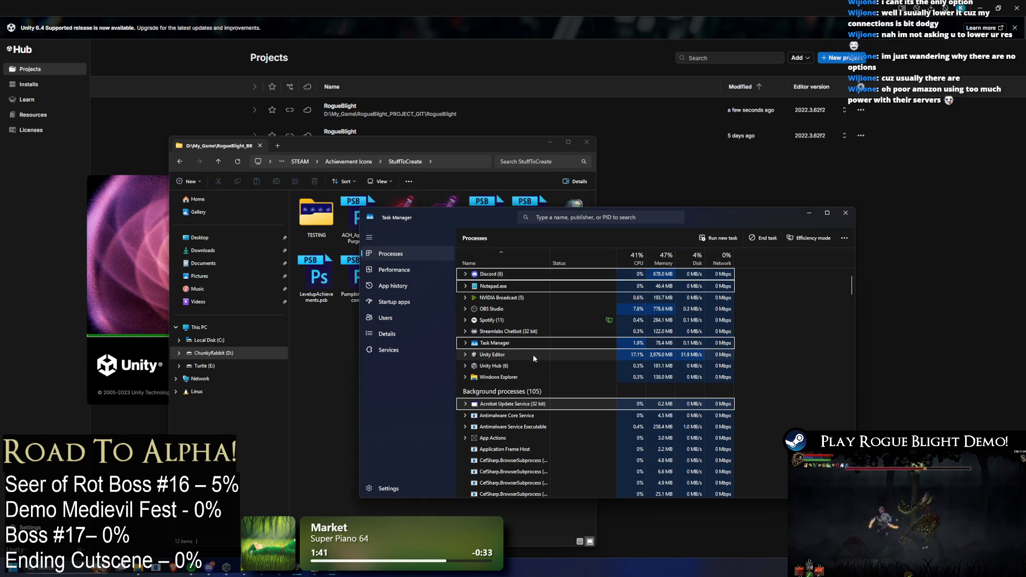
click(551, 309)
key(alt+F4)
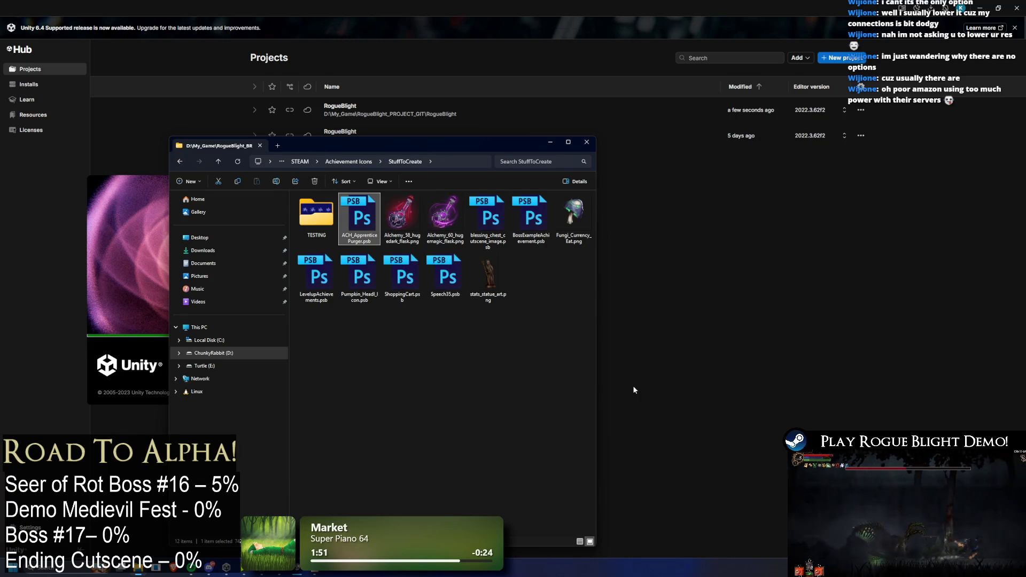
- Look inside the TESTING folder and go back to StuffToCreate
mouse_move(295, 572)
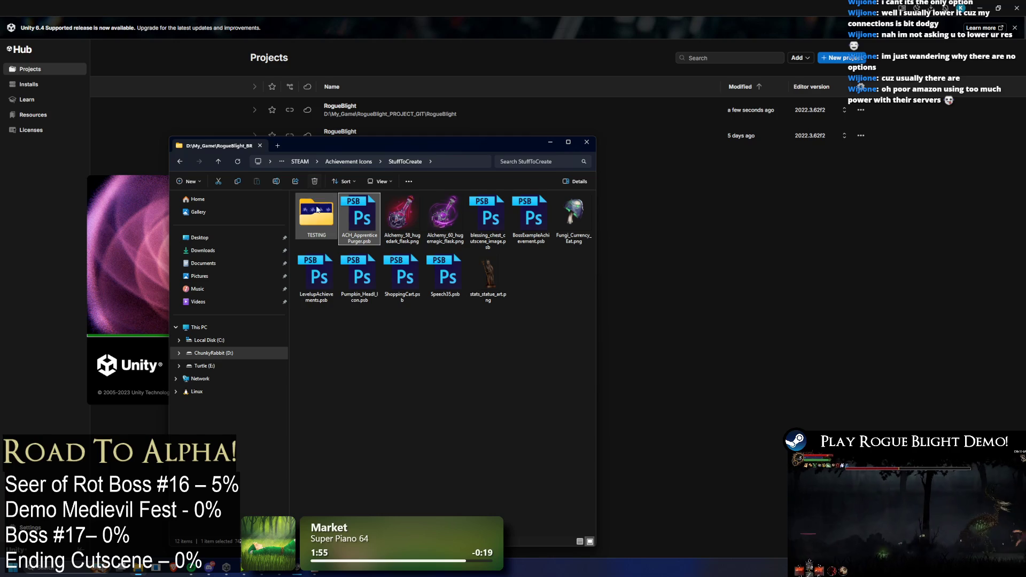
double_click(330, 221)
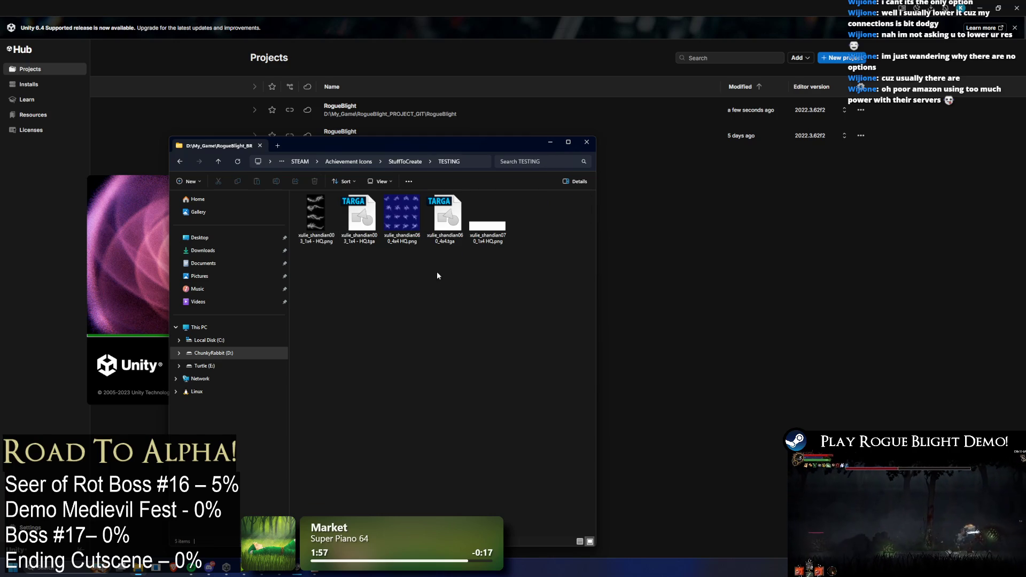
key(alt+Left)
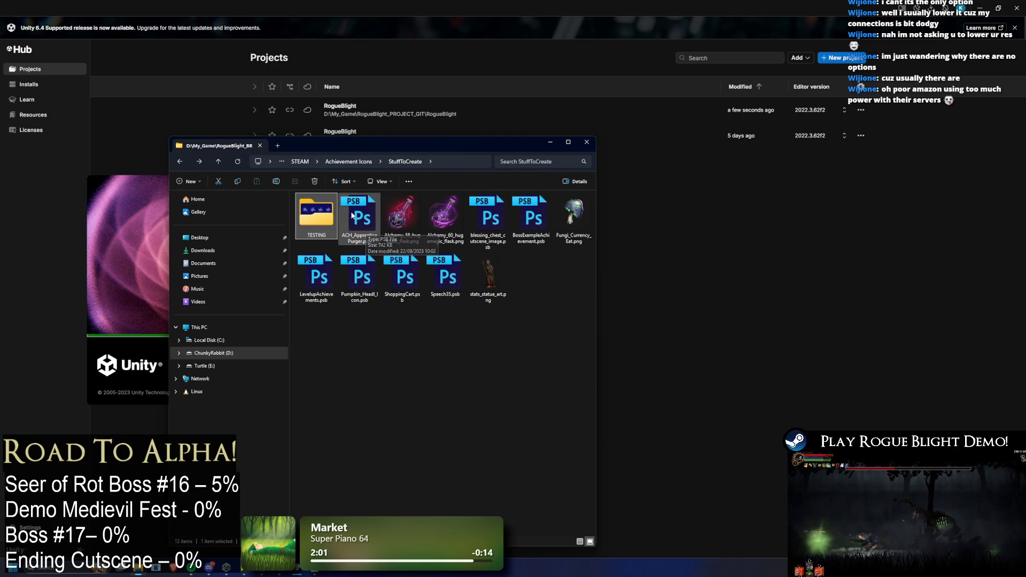
- Open blessing_chest_cutscene_image.psb, check the Unity splash, then return to Explorer
click(490, 219)
double_click(490, 220)
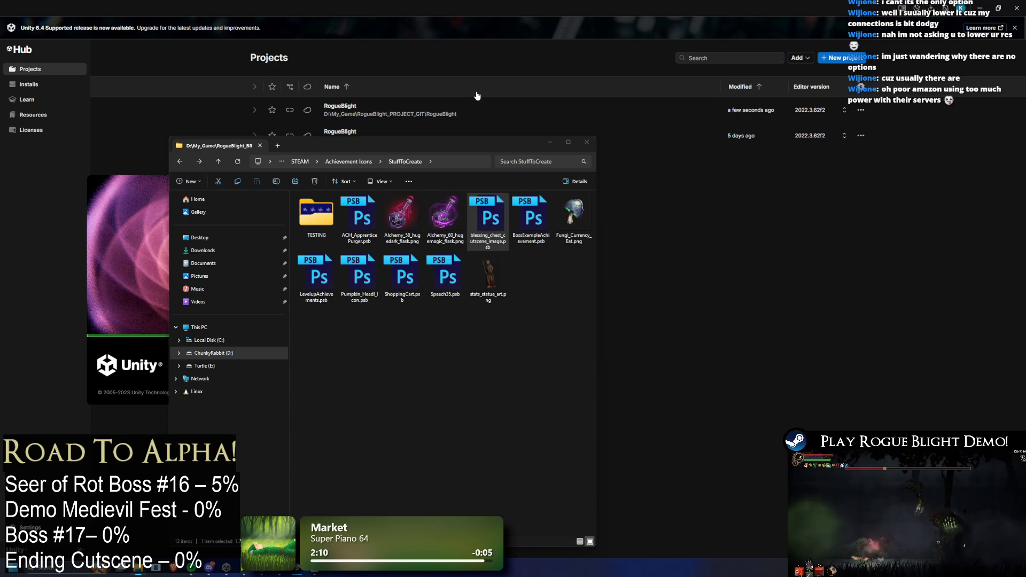
click(97, 213)
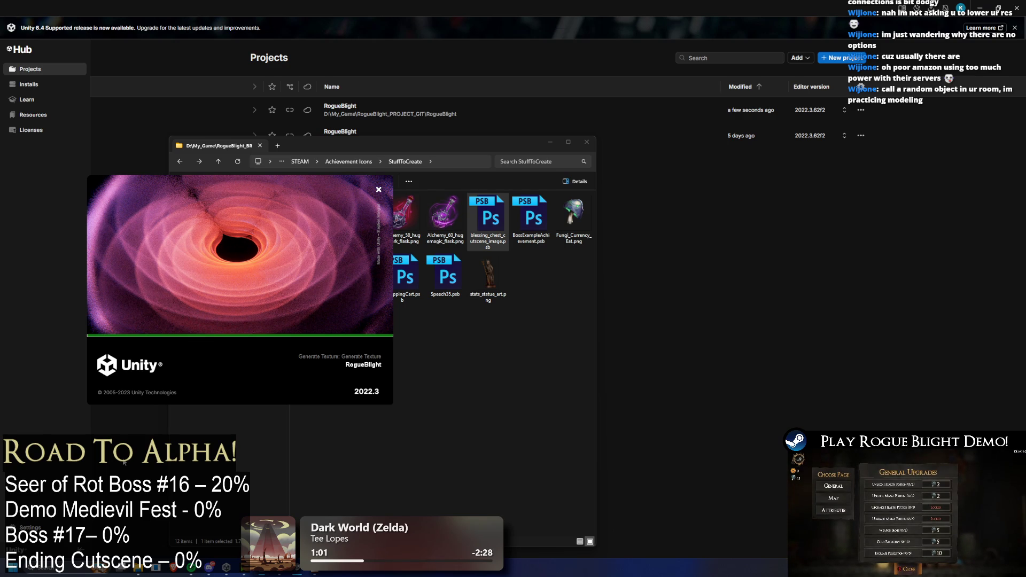
click(454, 331)
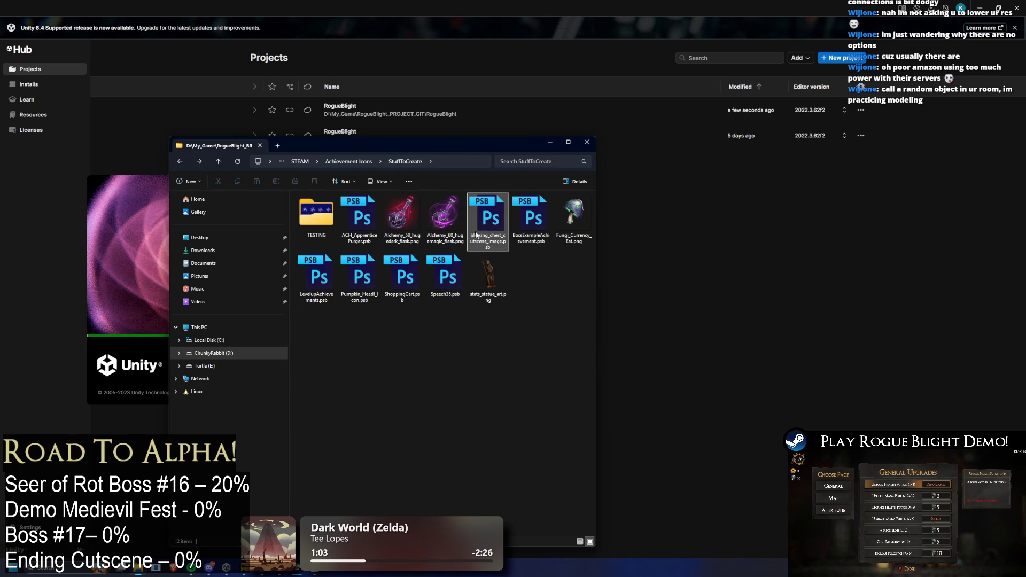
- Toggle between BossExampleAchievement.psb and blessing_chest to compare them, then move Explorer right
click(530, 220)
key(Left)
key(Right)
key(Left)
key(Right)
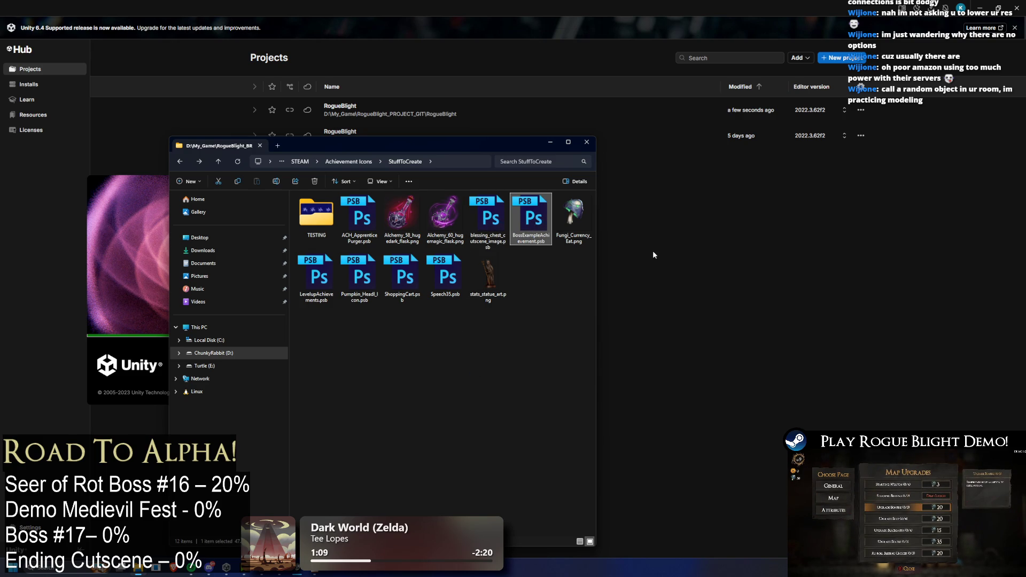
key(Left)
key(Right)
key(Left)
mouse_move(426, 146)
mouse_down()
mouse_move(779, 132)
mouse_move(674, 121)
mouse_move(695, 129)
mouse_up()
click(786, 214)
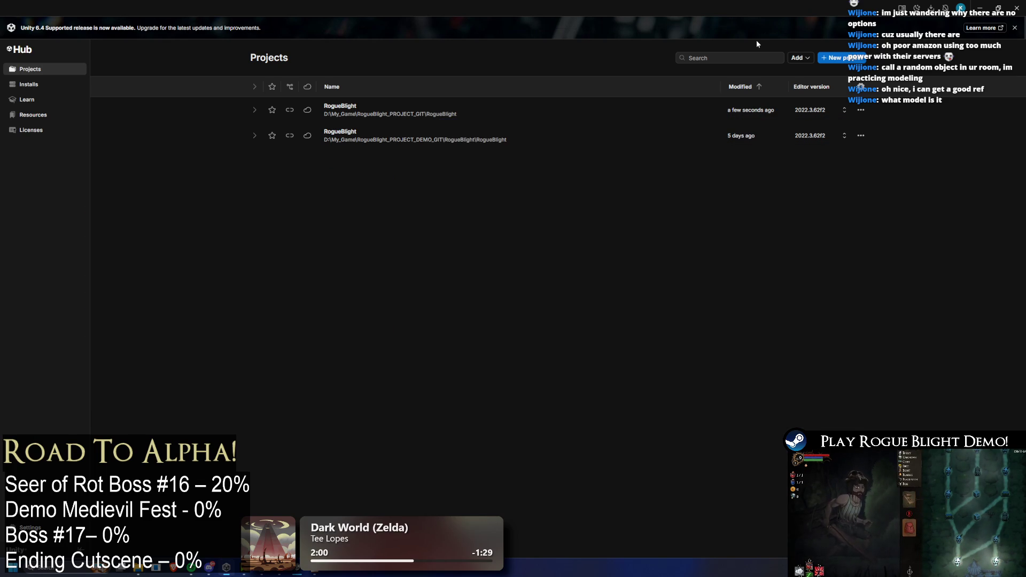
- Bring up the RogueBlight loading splash, then switch to the StuffToCreate folder window
click(303, 572)
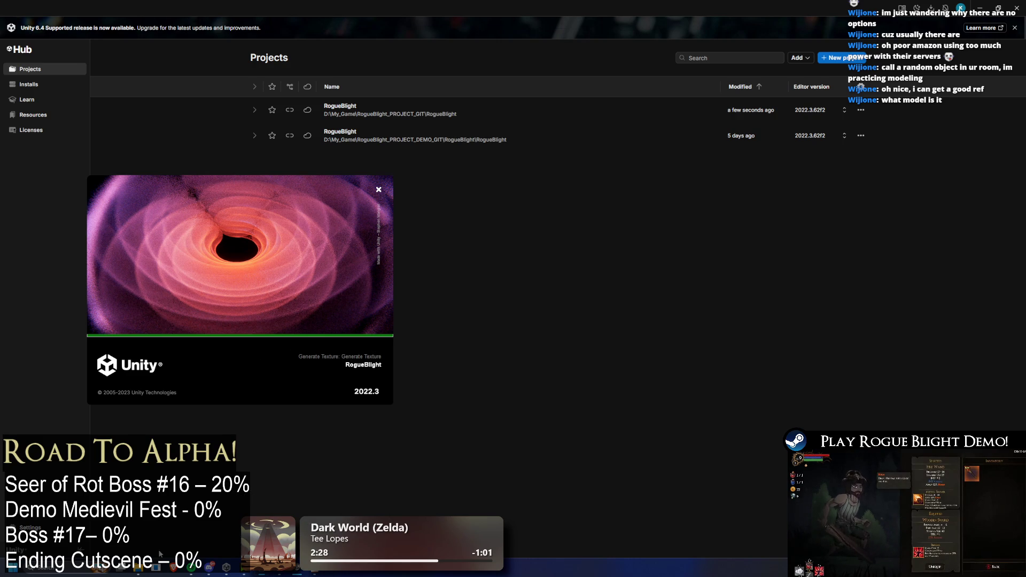
key(alt+Tab)
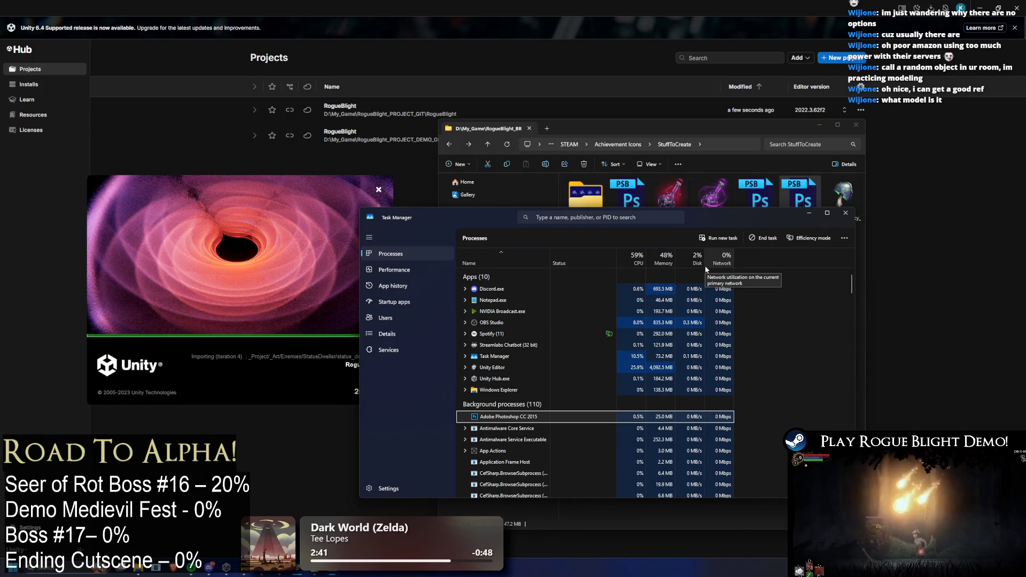
- End the Adobe Photoshop CC 2015 task and go up to the Achievement Icons folder
right_click(494, 416)
click(516, 425)
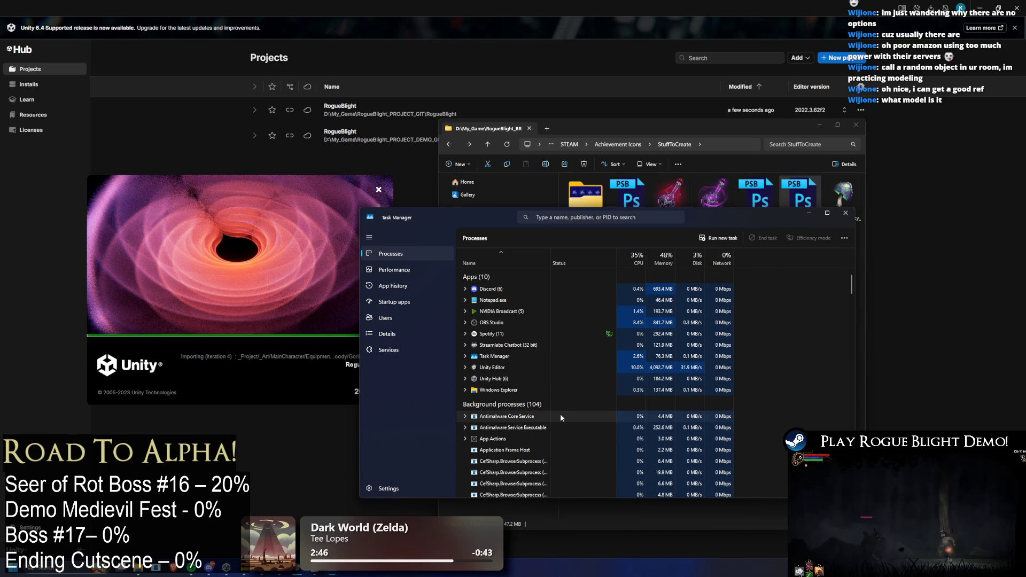
click(618, 144)
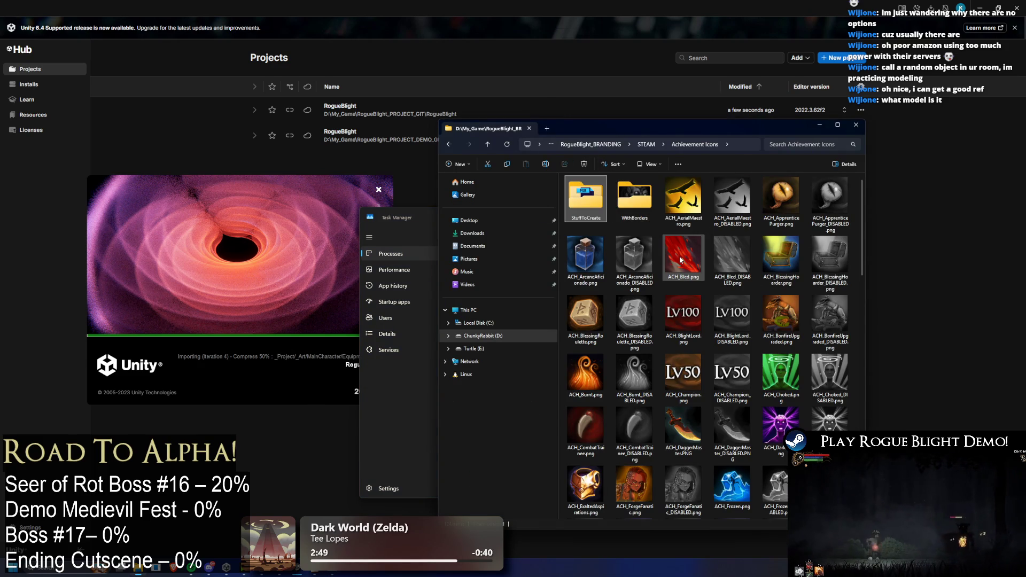
- Select ACH_Bled.png in Achievement Icons, then switch over to Task Manager
click(680, 260)
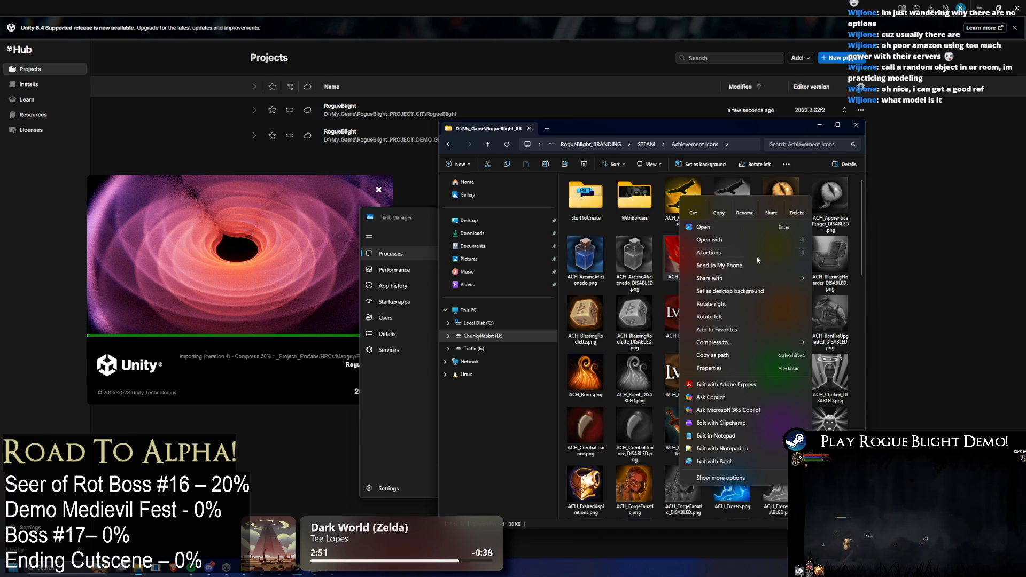
click(864, 258)
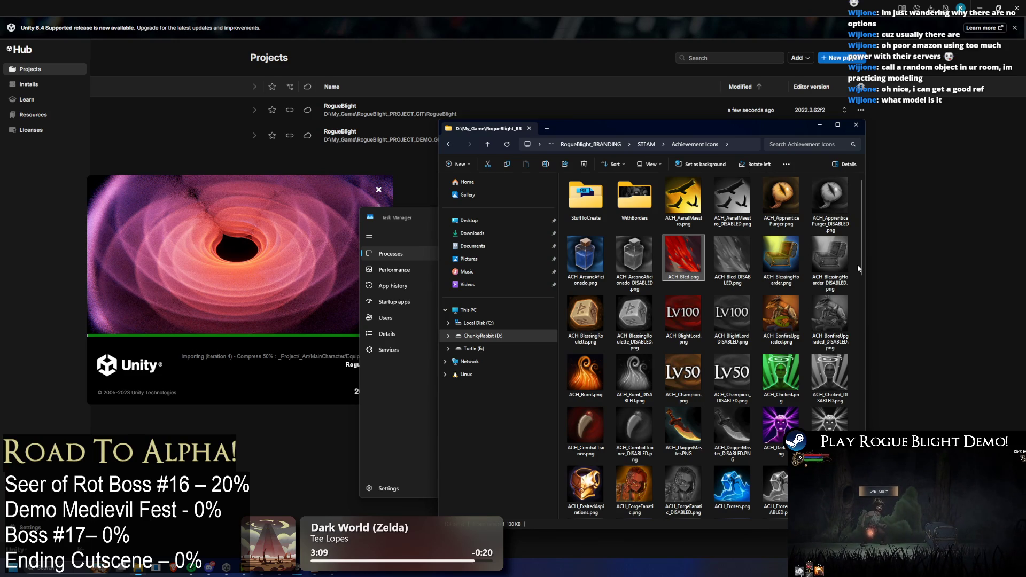
key(alt+Tab)
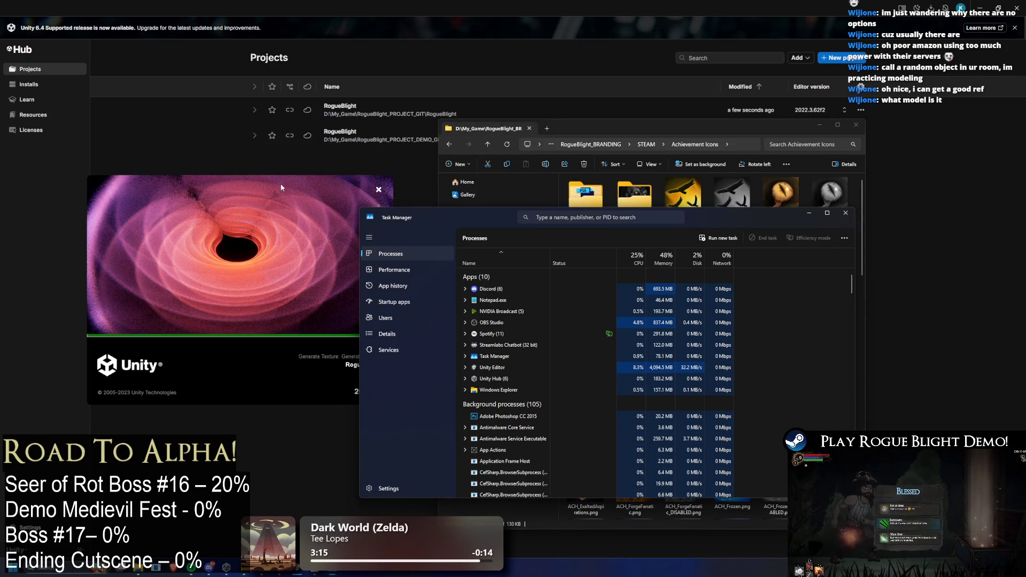
- After checking Unity Editor's roughly 4 GB memory use, bring the Unity loading splash forward
click(259, 181)
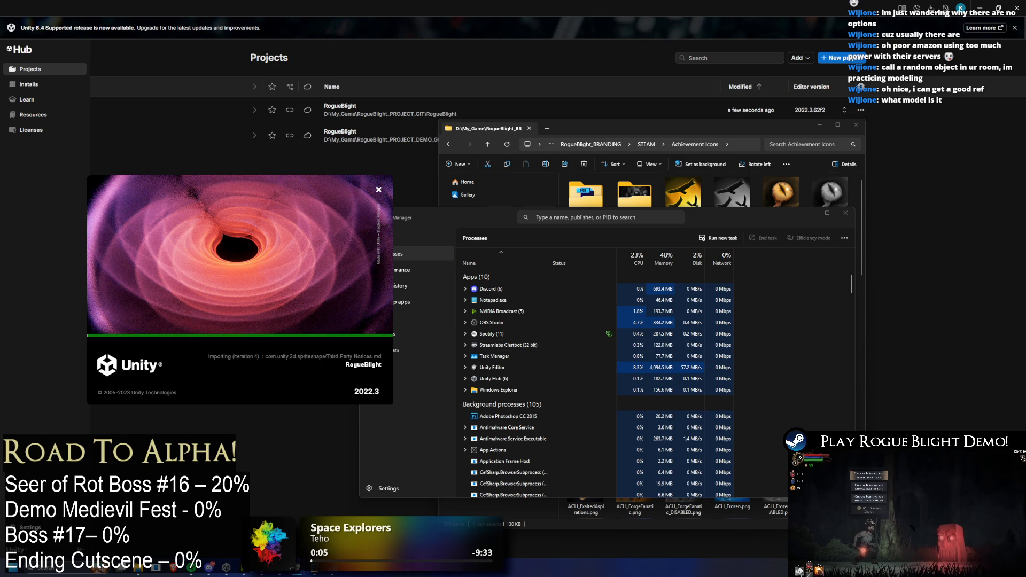
- Append 'point to Forest Demo Map' and 'Add ending demo back' to the Rogue Blight Demo notes
key(alt+Tab)
key(Return)
text(point to )
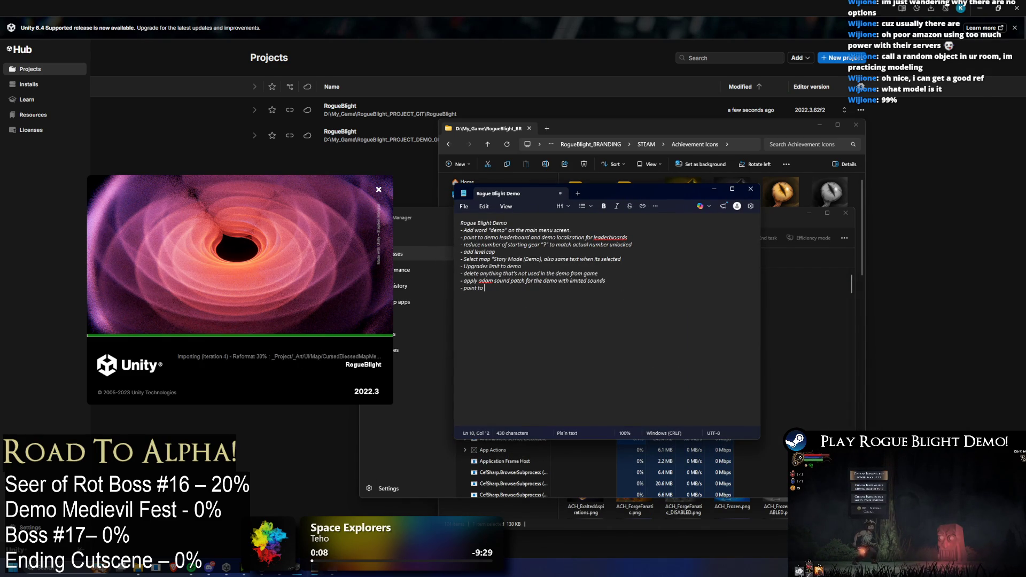
text(FO)
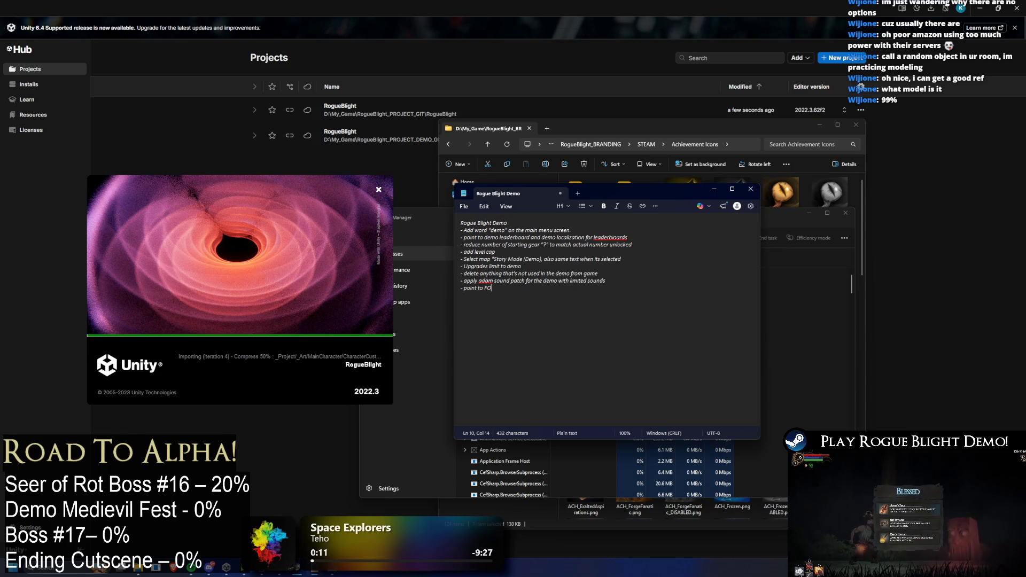
key(BackSpace)
text(ores)
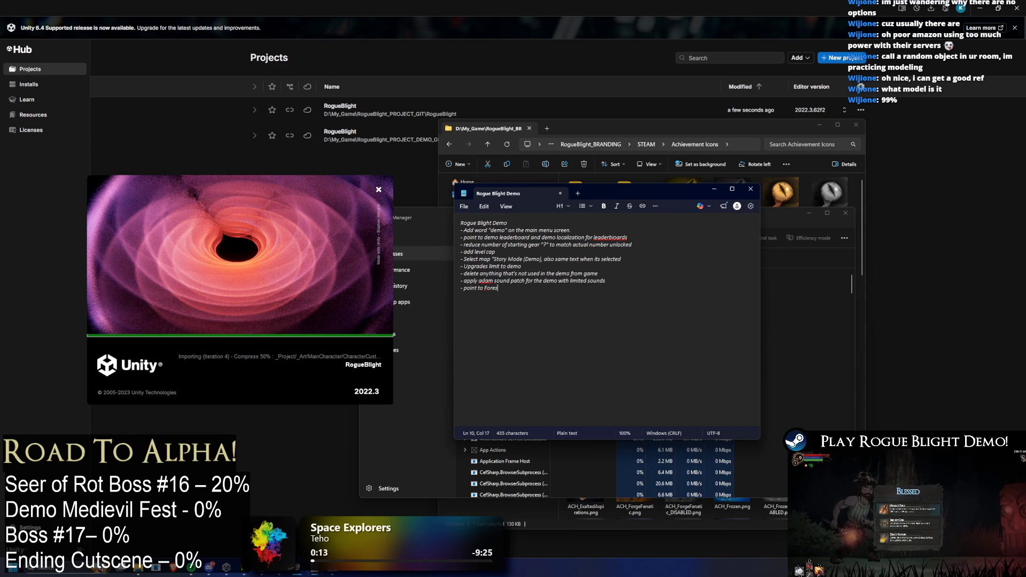
text(t Demo Aap)
key(Return)
text(Add en)
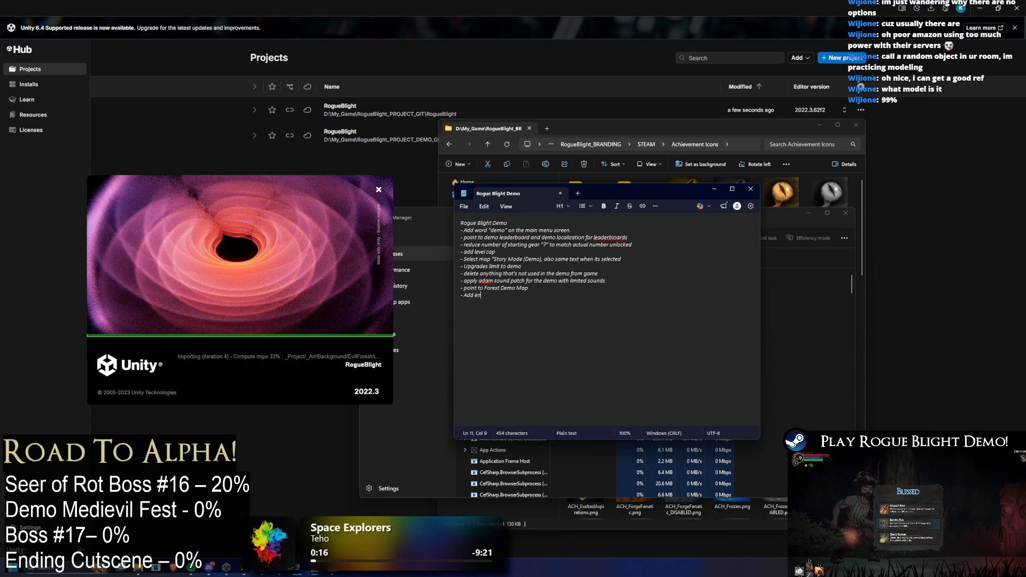
text(ding demo back)
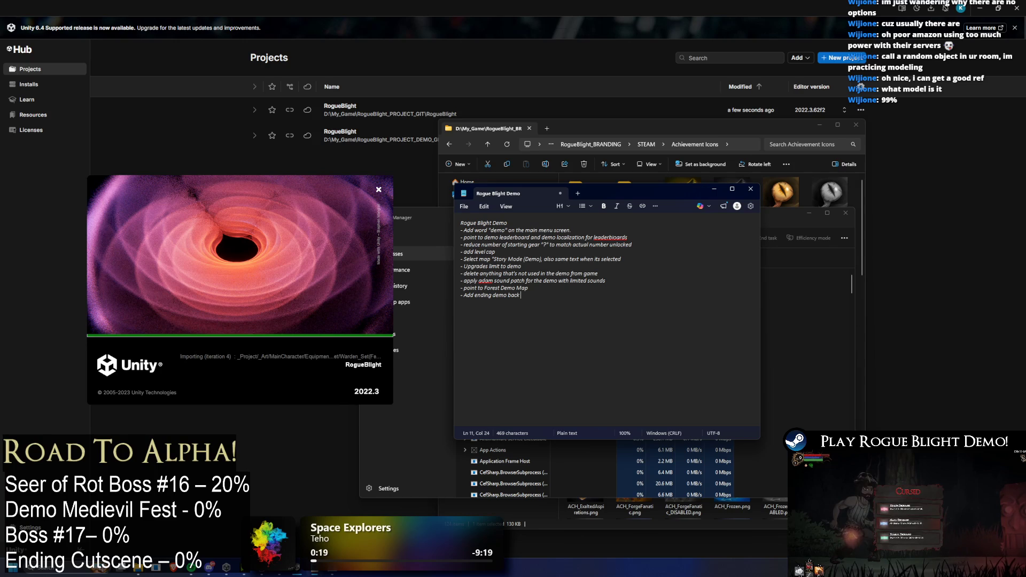
key(Return)
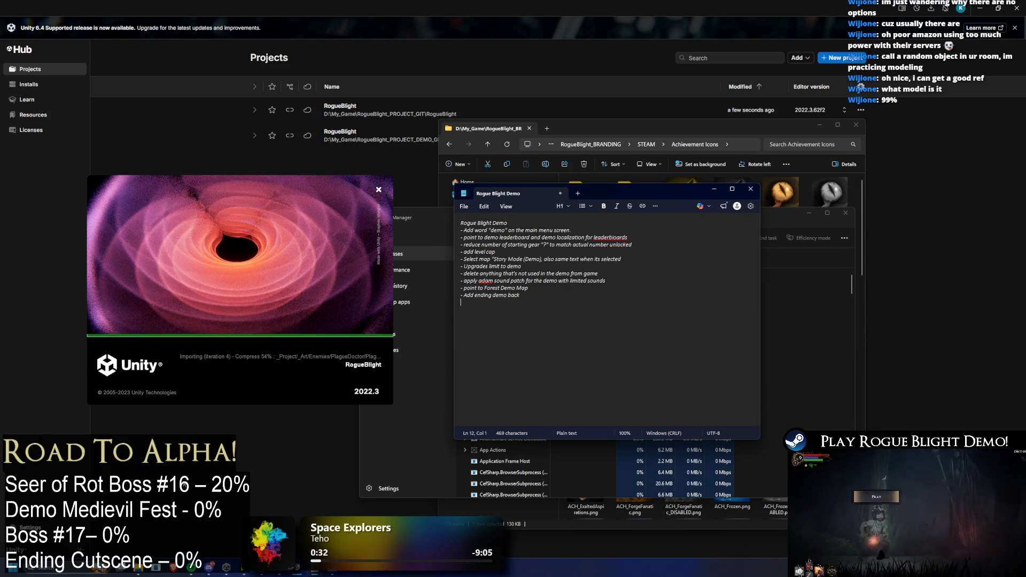
key(alt+Tab)
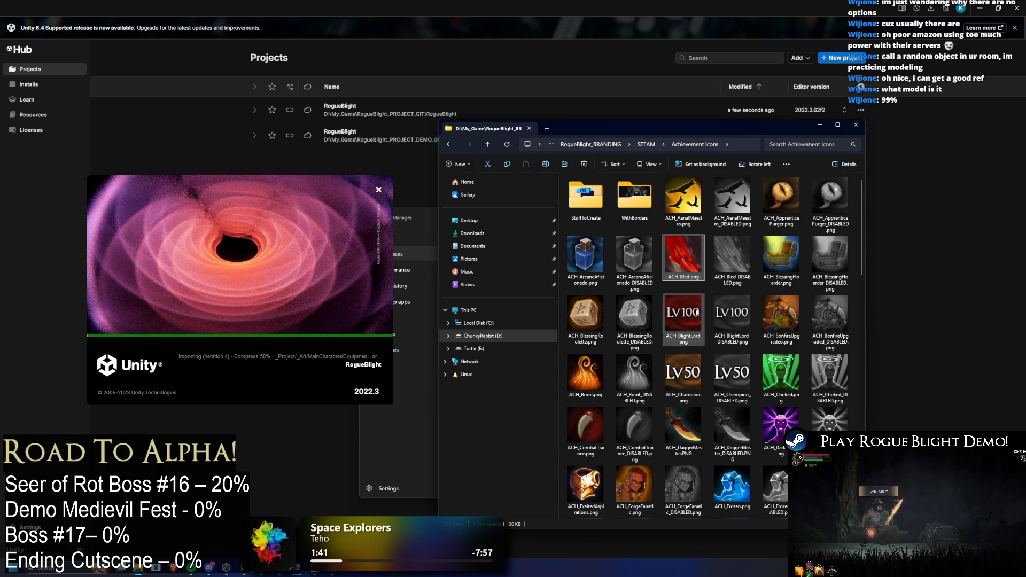
click(728, 293)
click(696, 319)
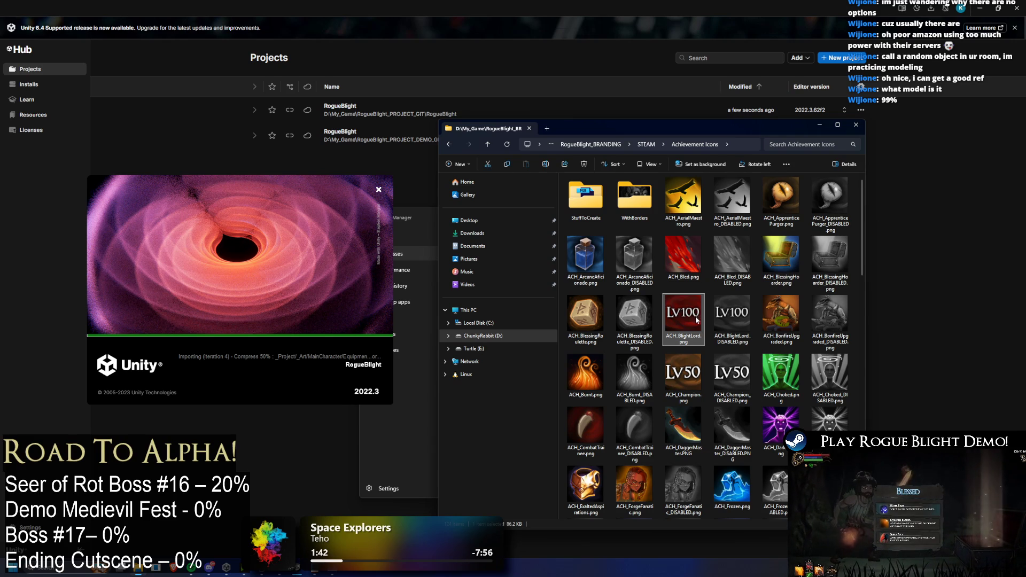
right_click(690, 319)
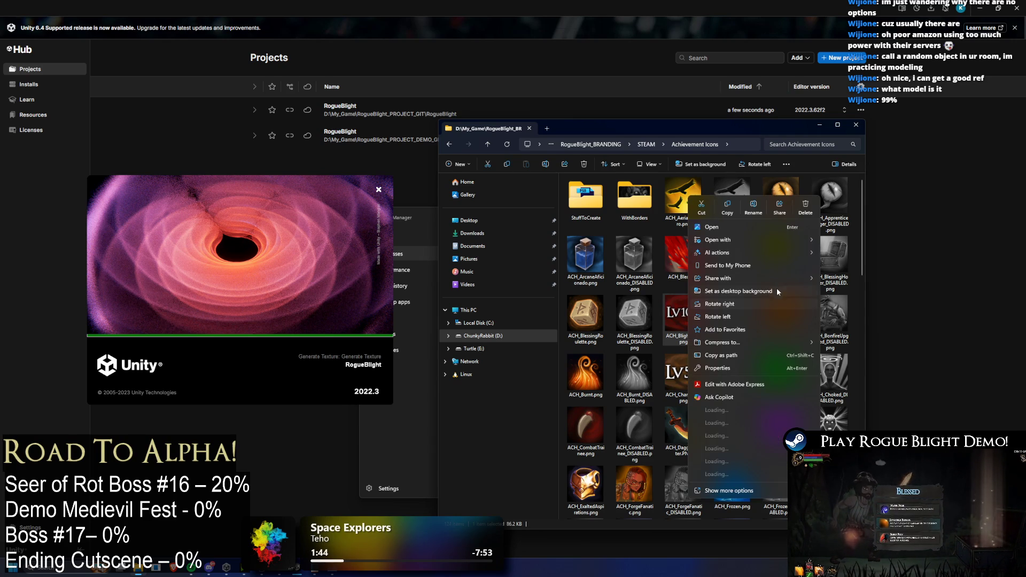
mouse_move(772, 236)
click(861, 255)
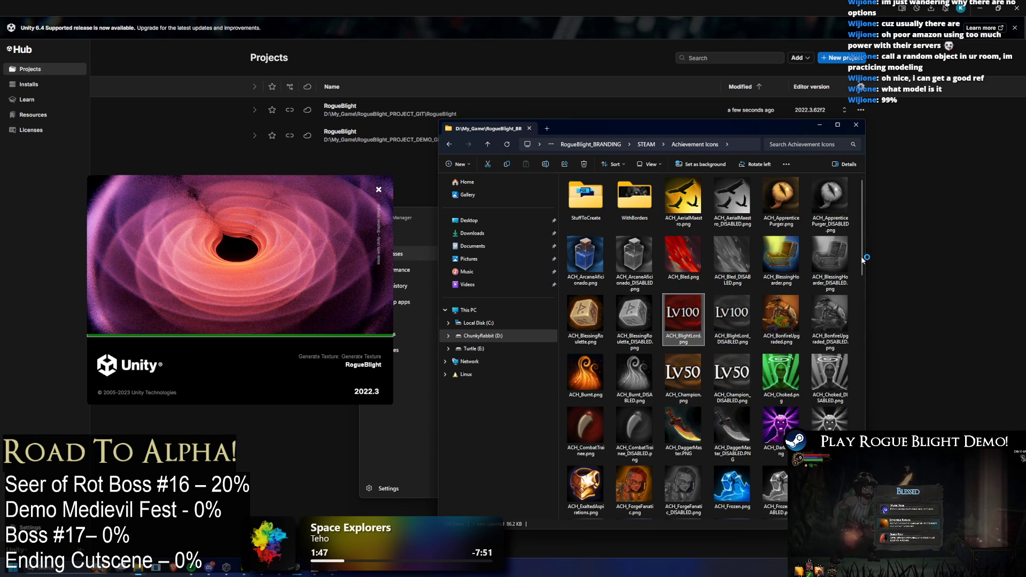
click(695, 266)
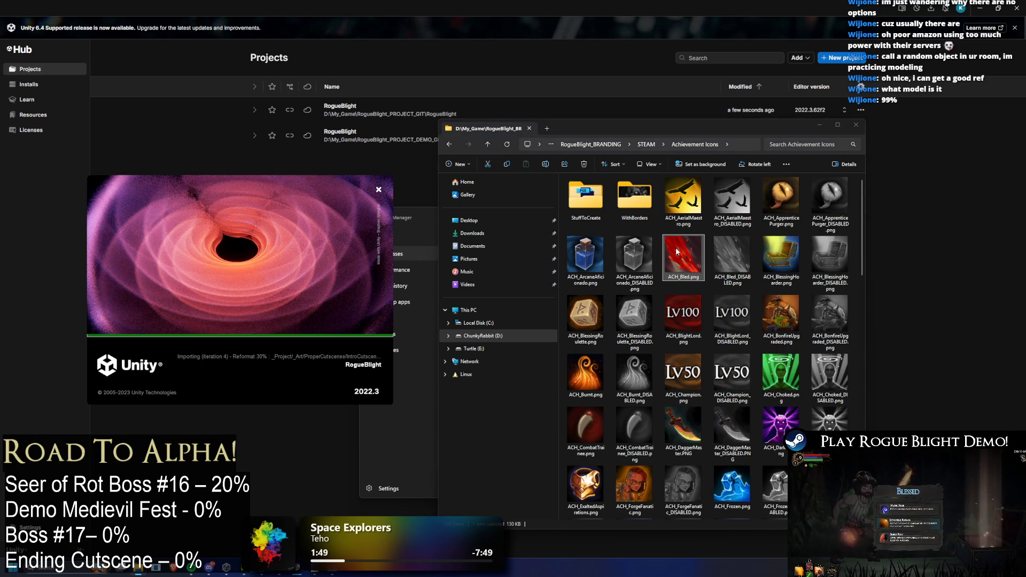
key(shift+F10)
mouse_move(765, 252)
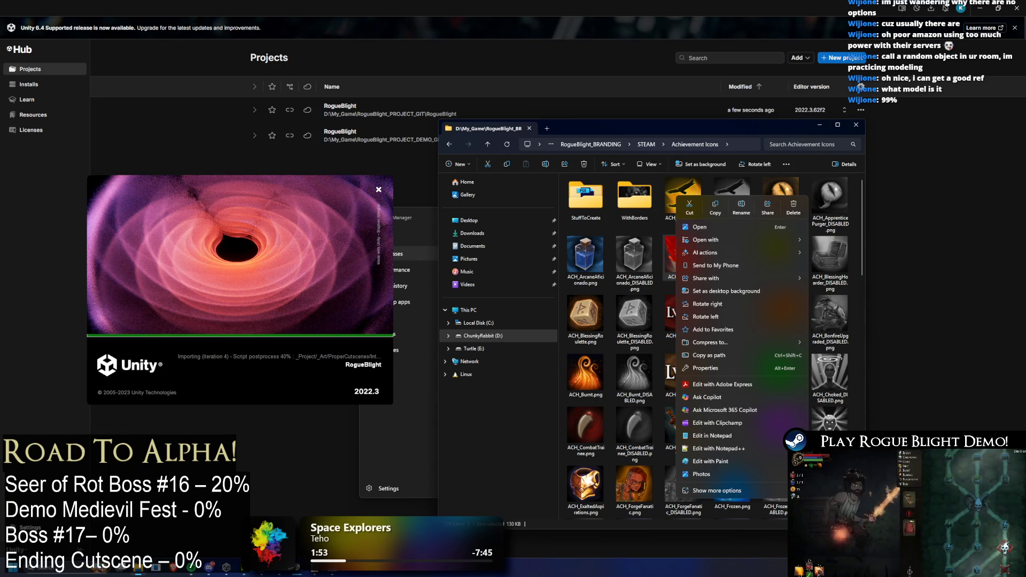
click(358, 576)
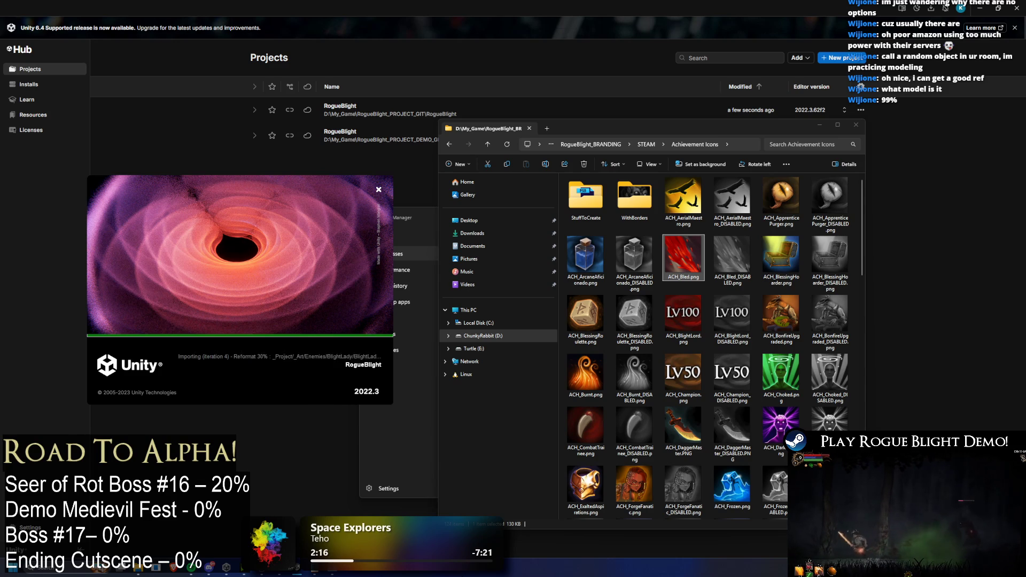
key(super)
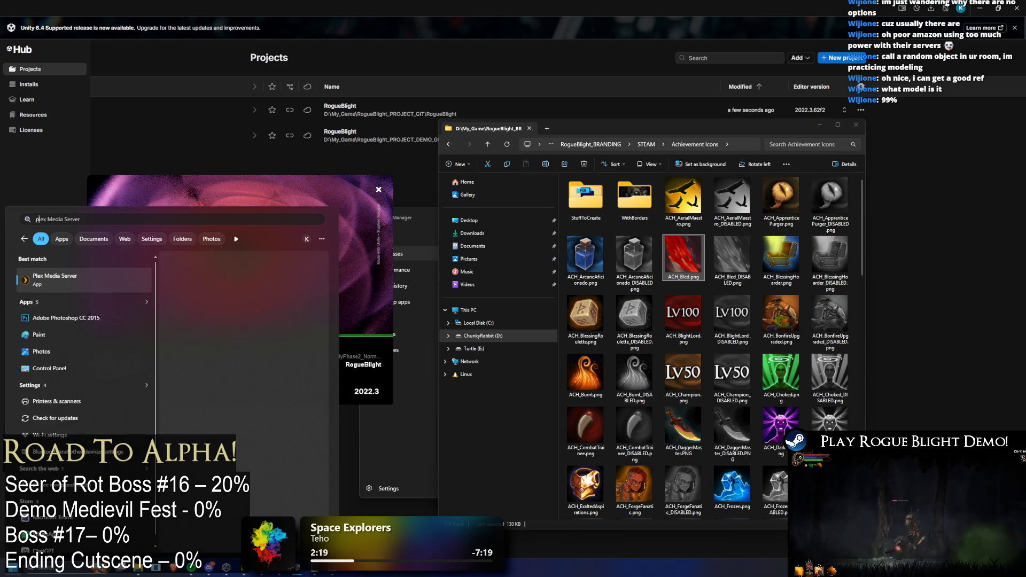
key(Escape)
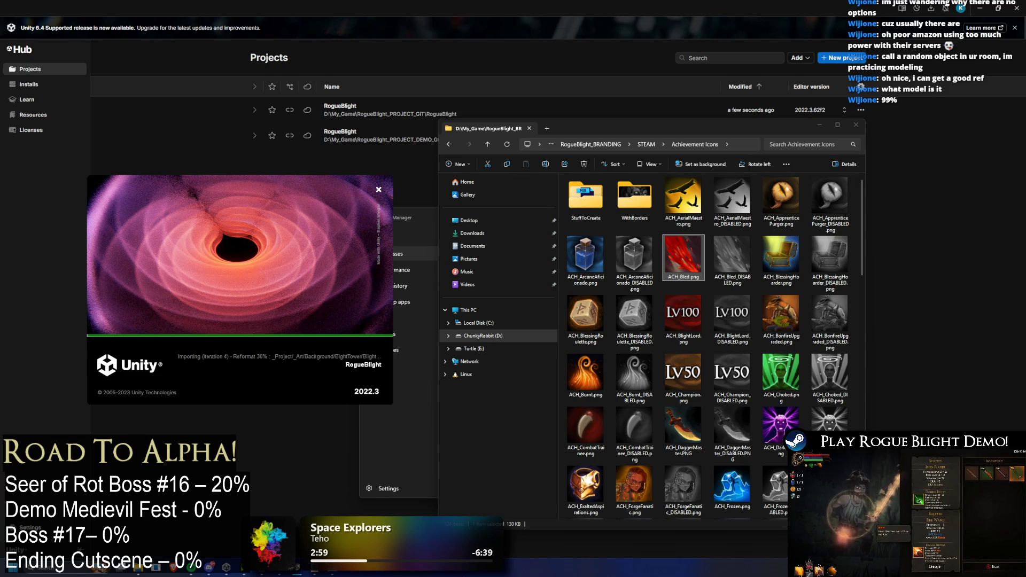
- End the Adobe Photoshop CC 2015 background process in Task Manager
click(429, 219)
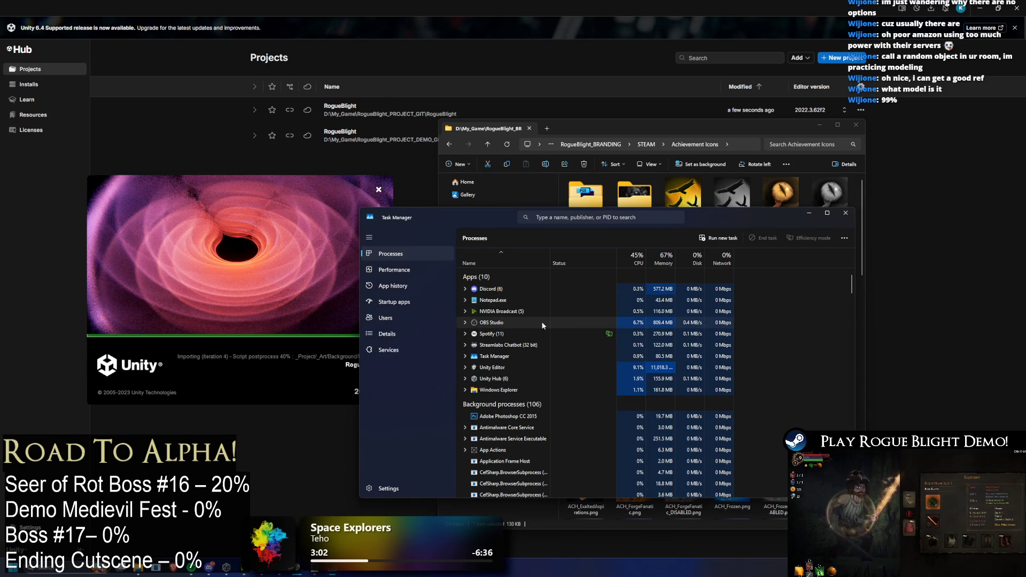
click(502, 291)
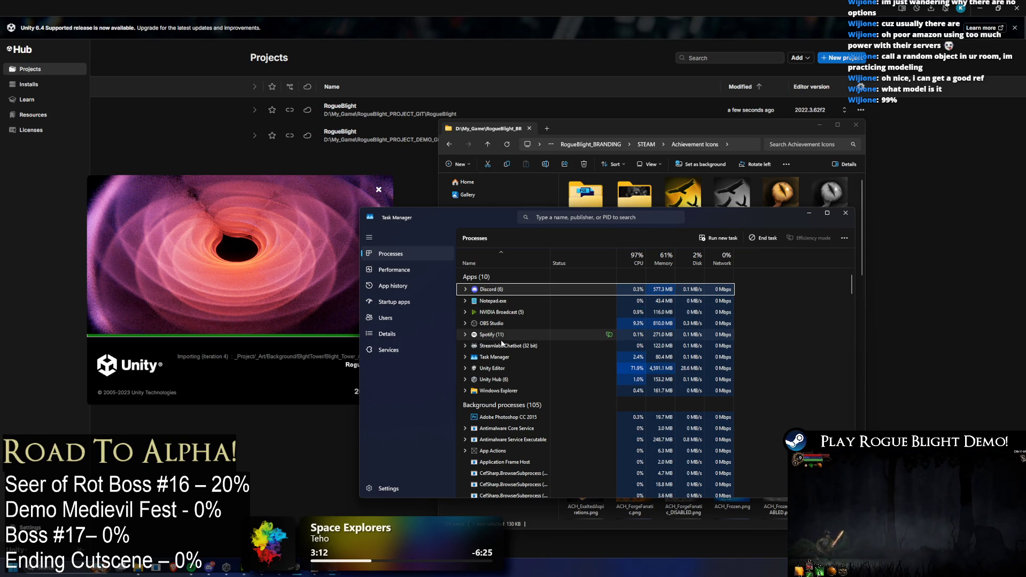
click(506, 419)
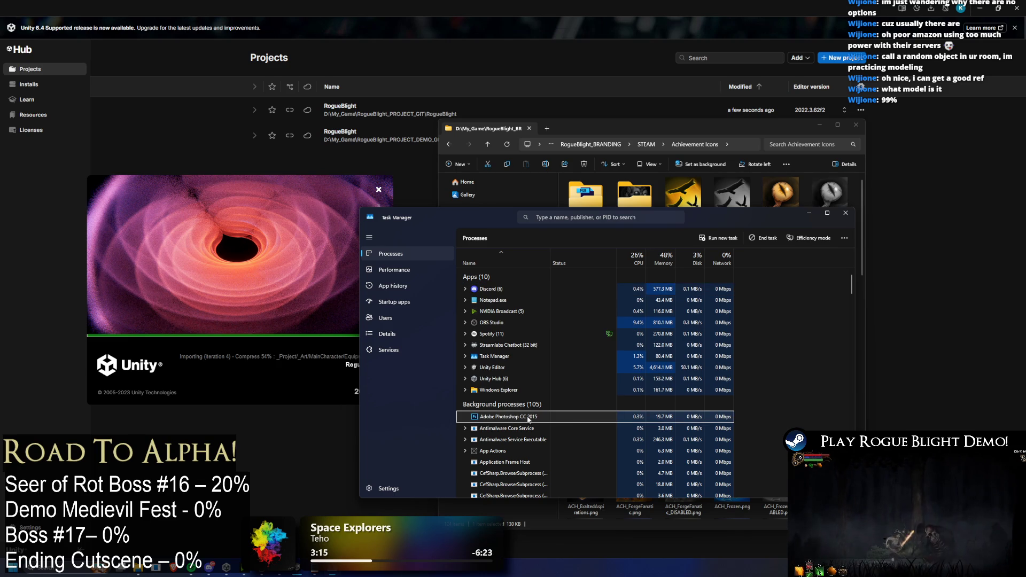
right_click(524, 422)
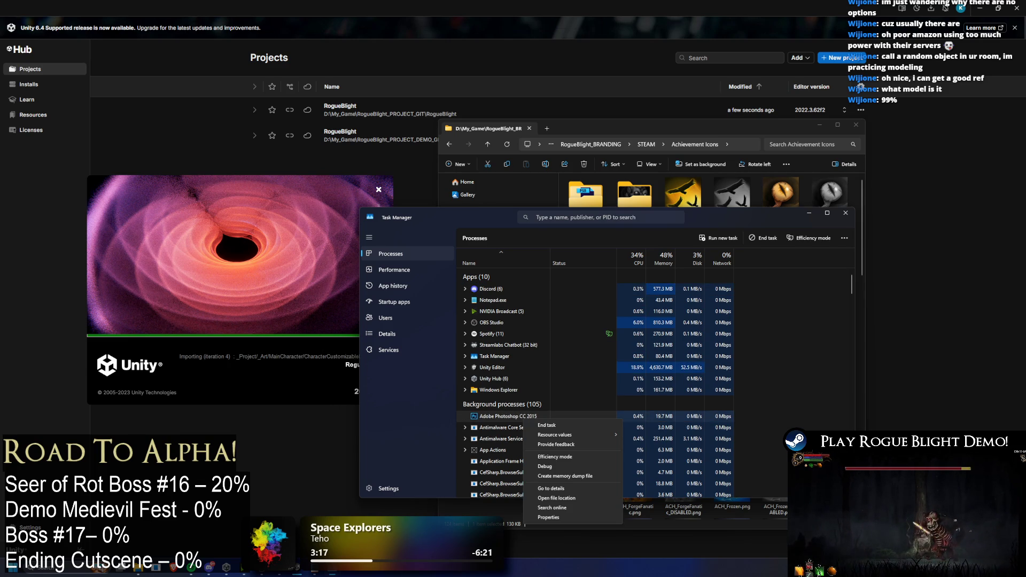
click(555, 497)
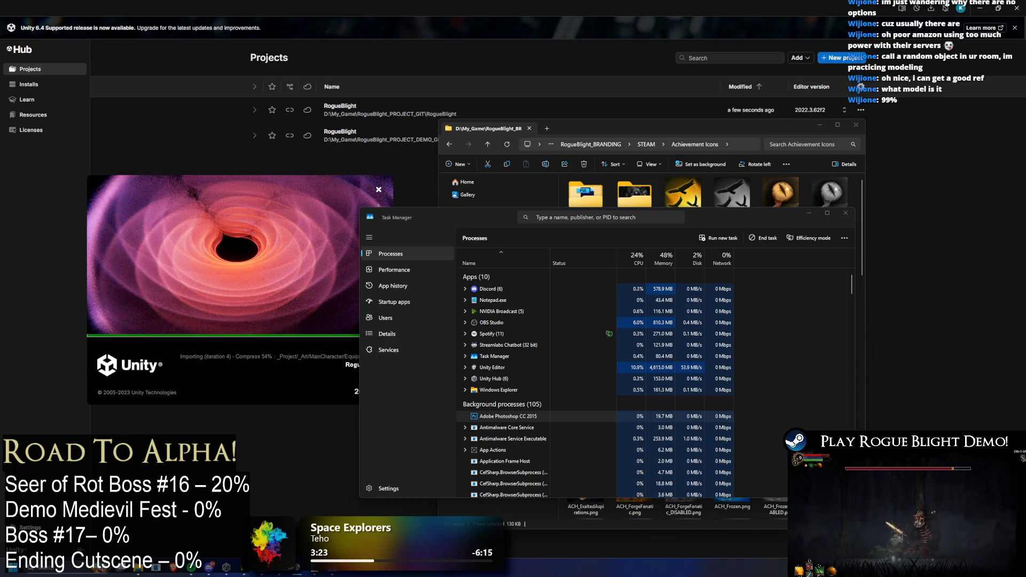
click(503, 420)
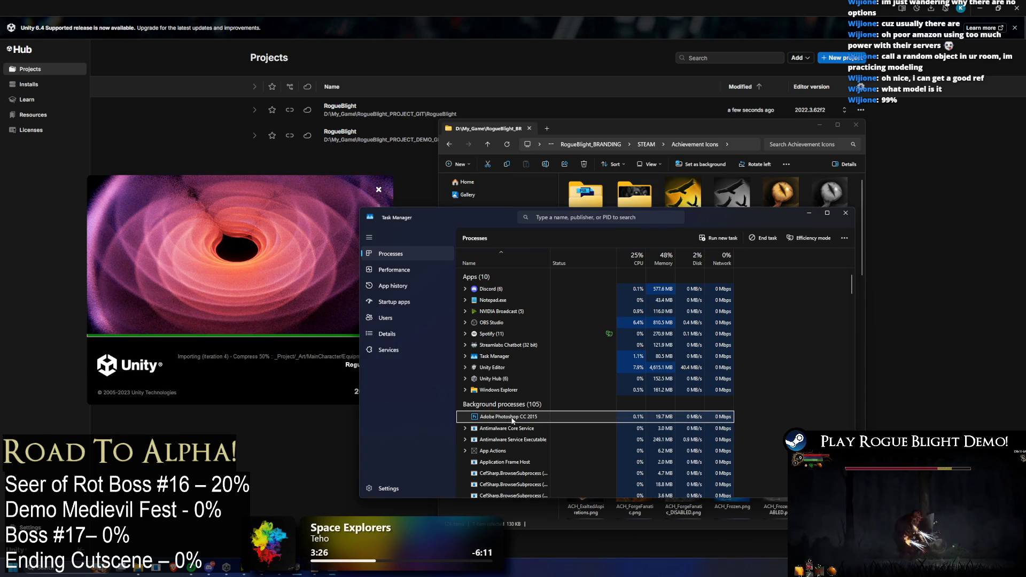
key(Delete)
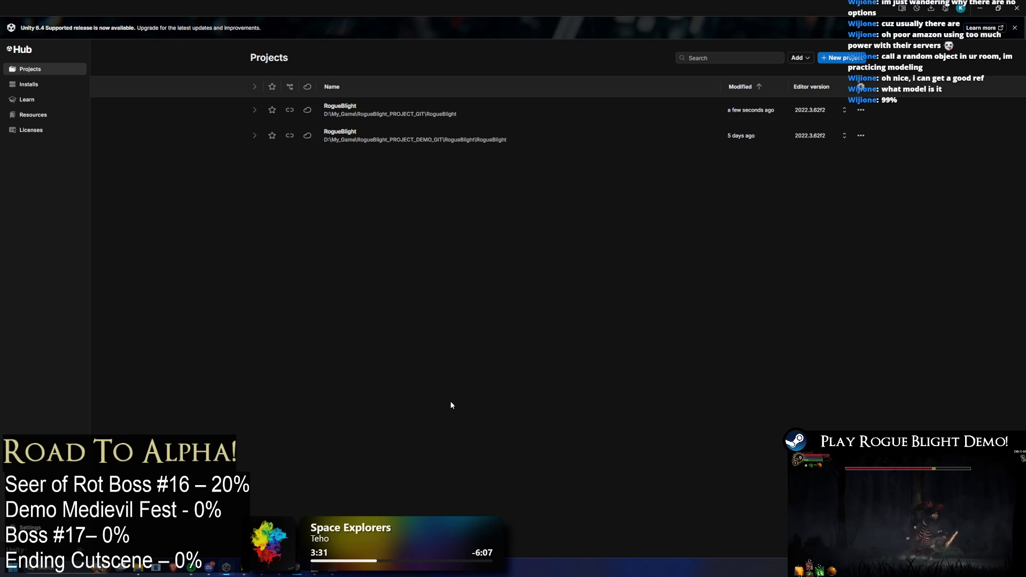
- Navigate from Achievement Icons through WithBorders to the StuffToCreate folder
click(305, 572)
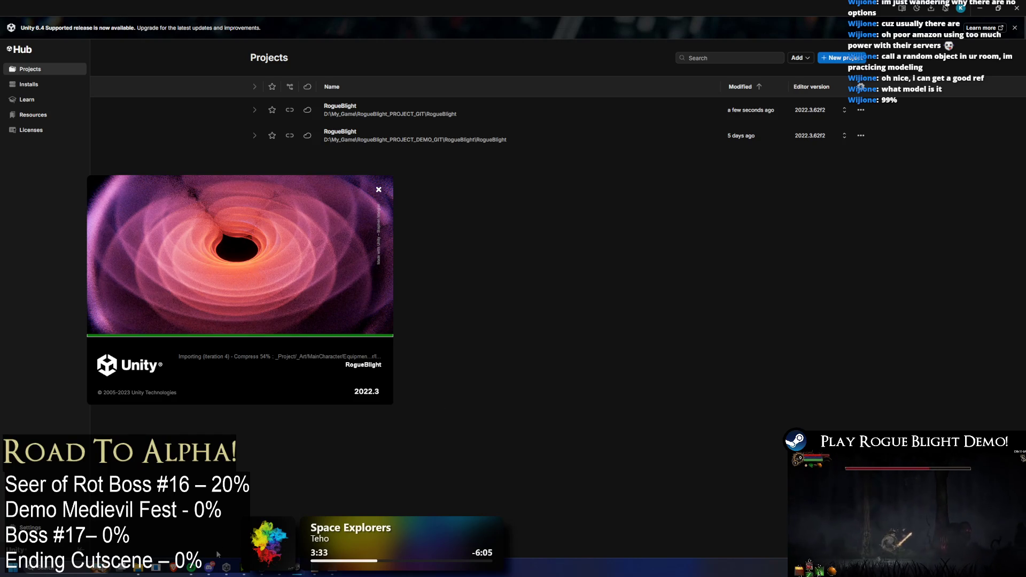
click(138, 572)
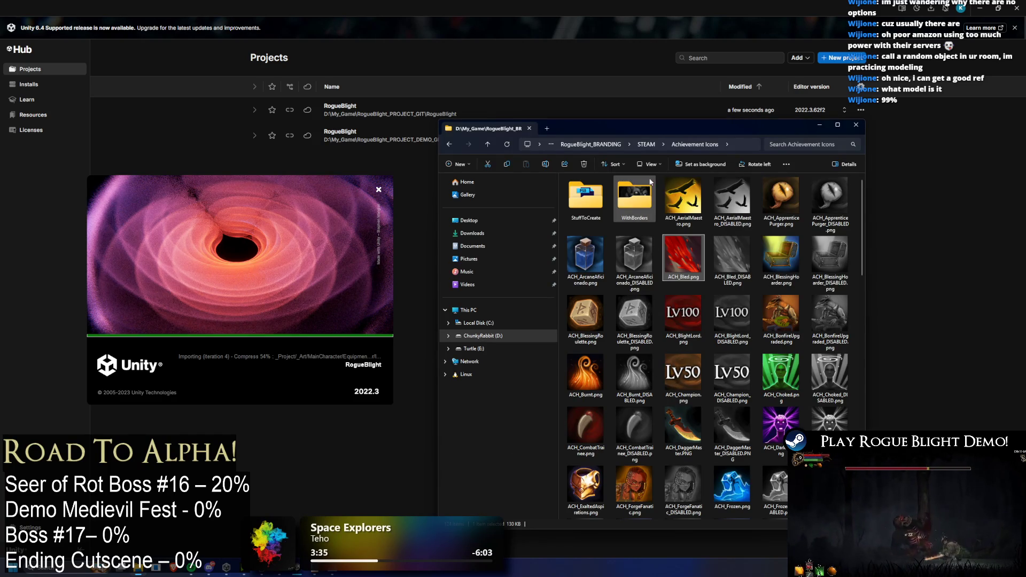
double_click(637, 201)
scroll(623, 277, down, 10)
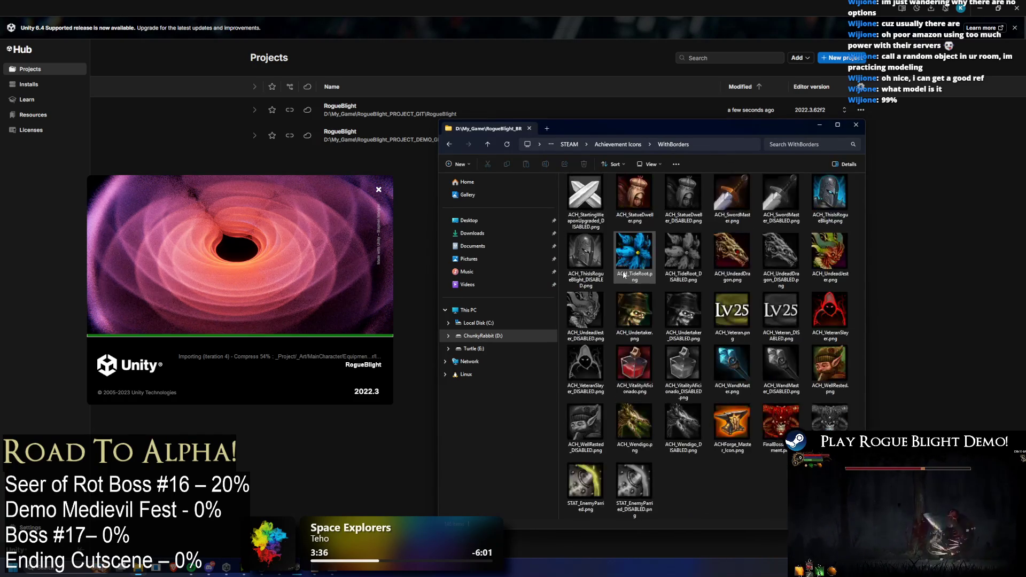
scroll(620, 276, up, 10)
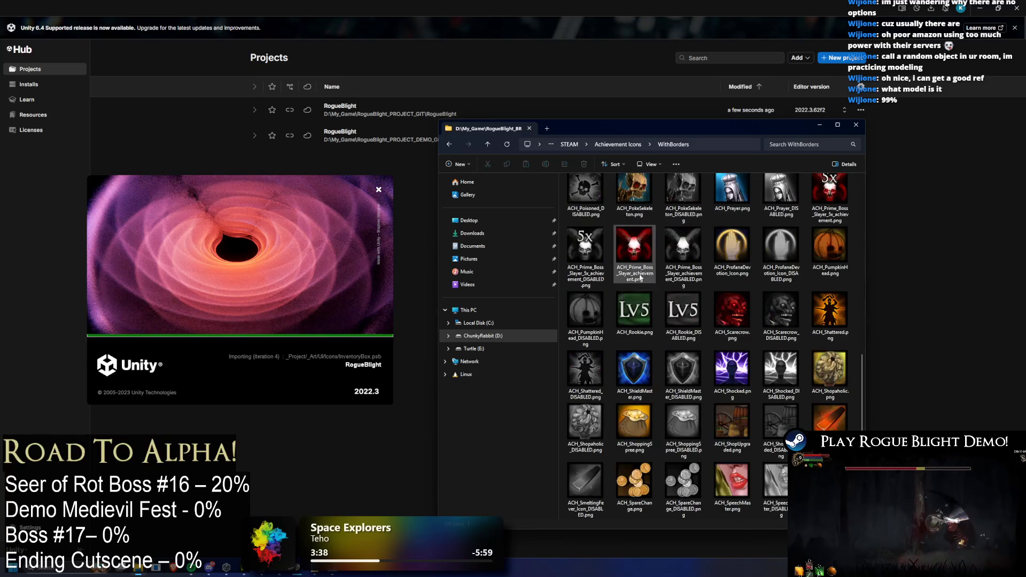
double_click(586, 198)
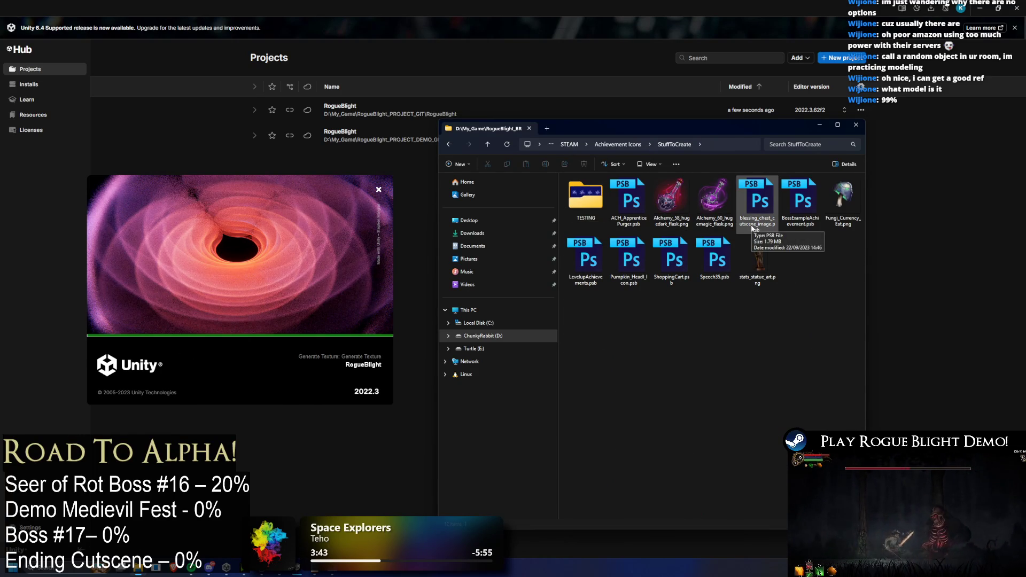
right_click(752, 229)
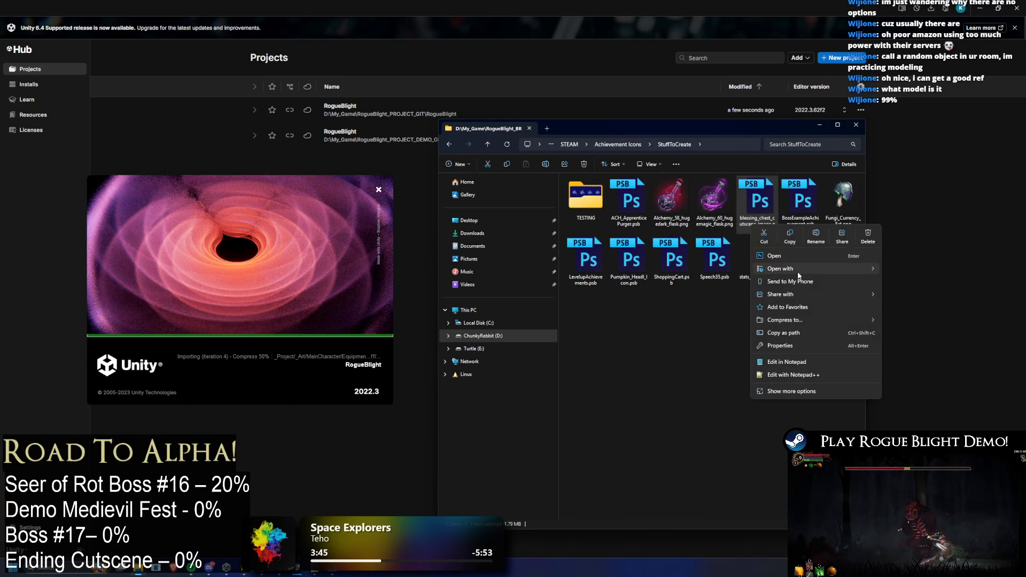
mouse_move(797, 269)
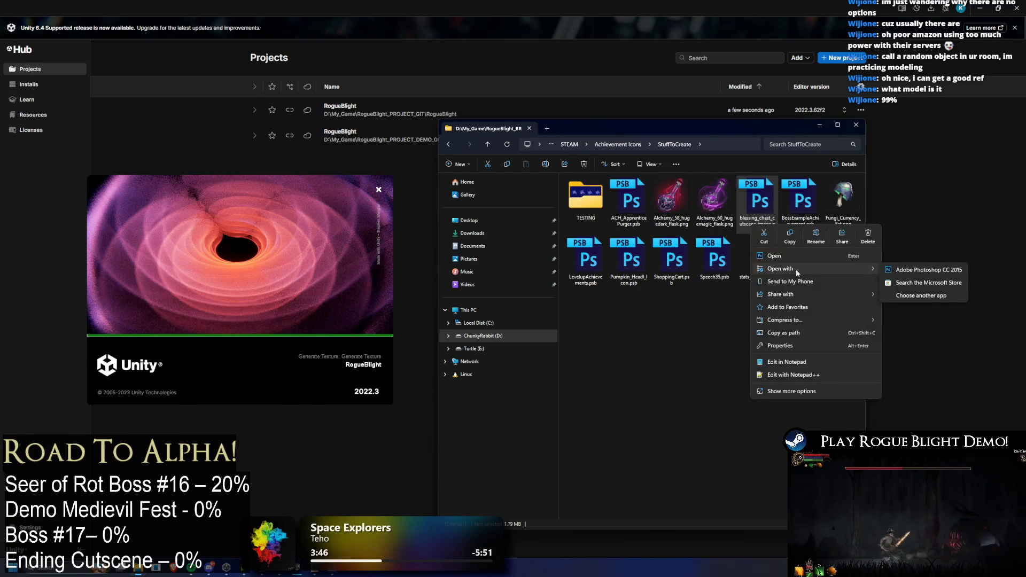
- Search 'phot' in Start and run Adobe Photoshop CC 2015 as administrator
key(super)
text(phot)
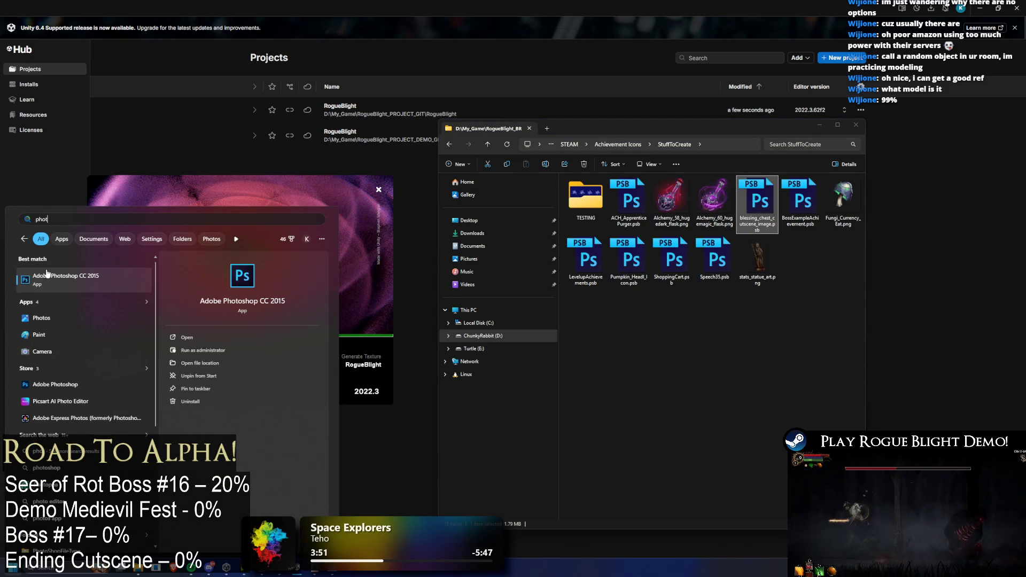
right_click(76, 279)
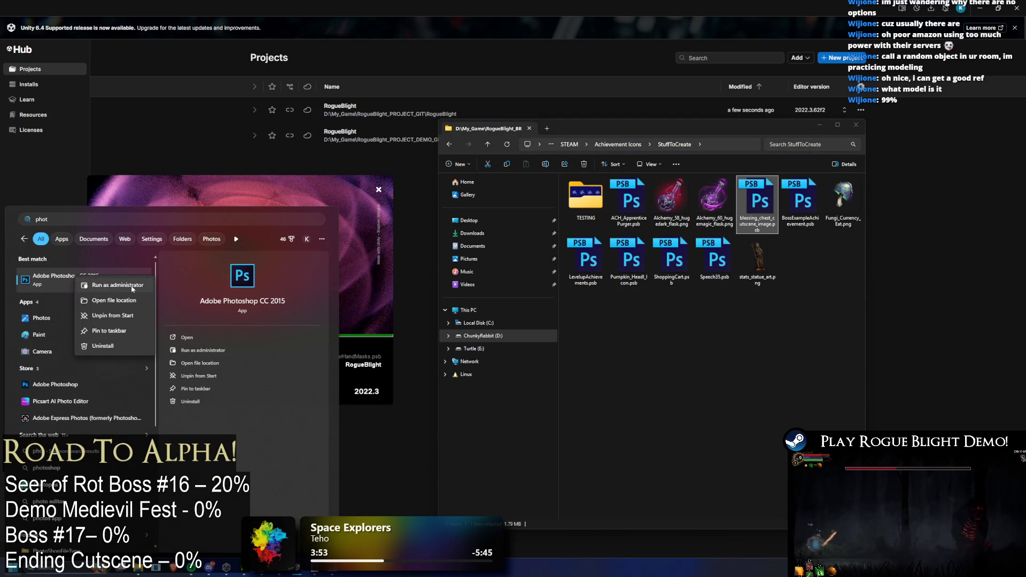
click(131, 287)
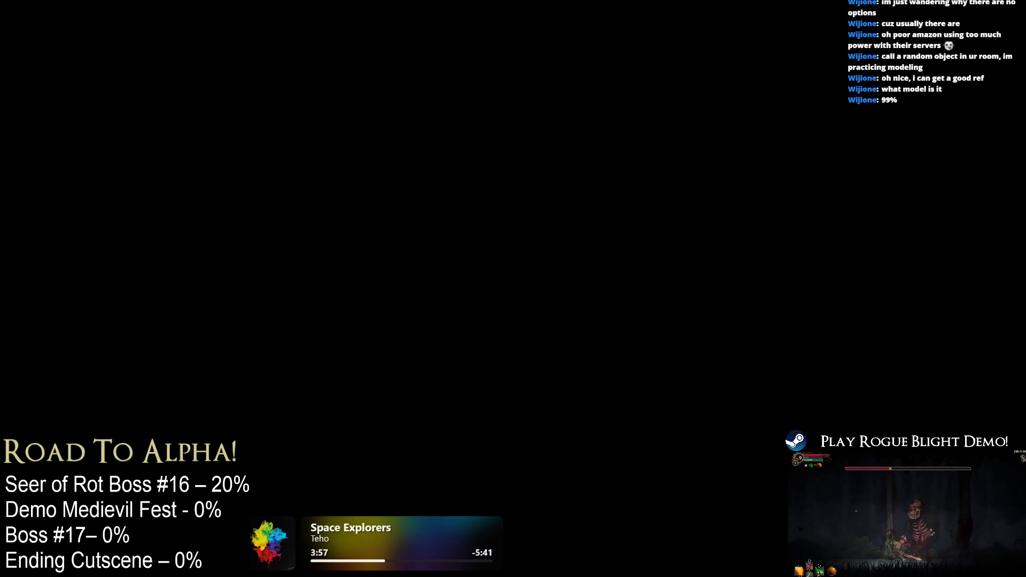
- Approve the administrator prompt and open Task Manager to browse running processes
click(707, 366)
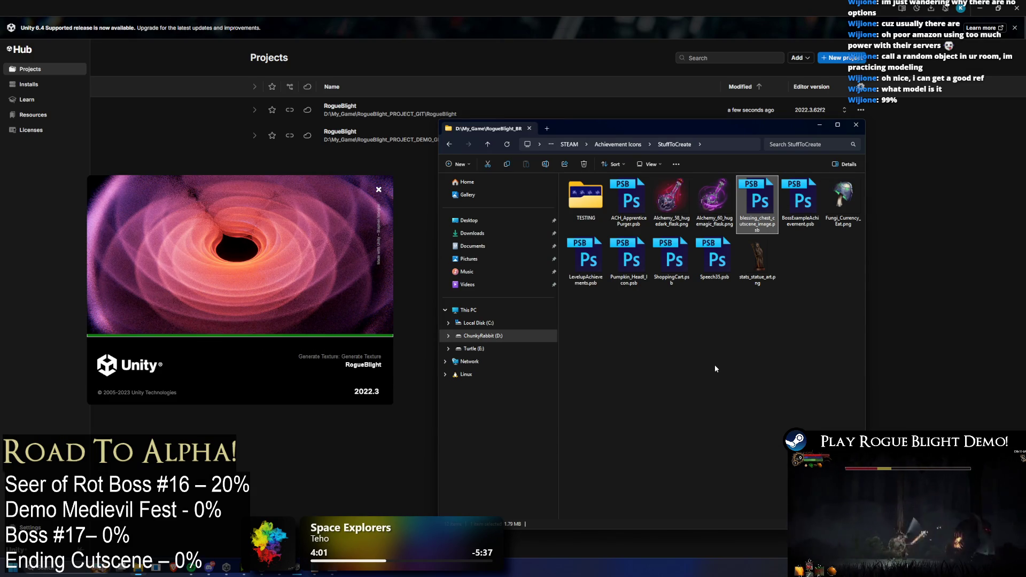
key(ctrl+shift+Escape)
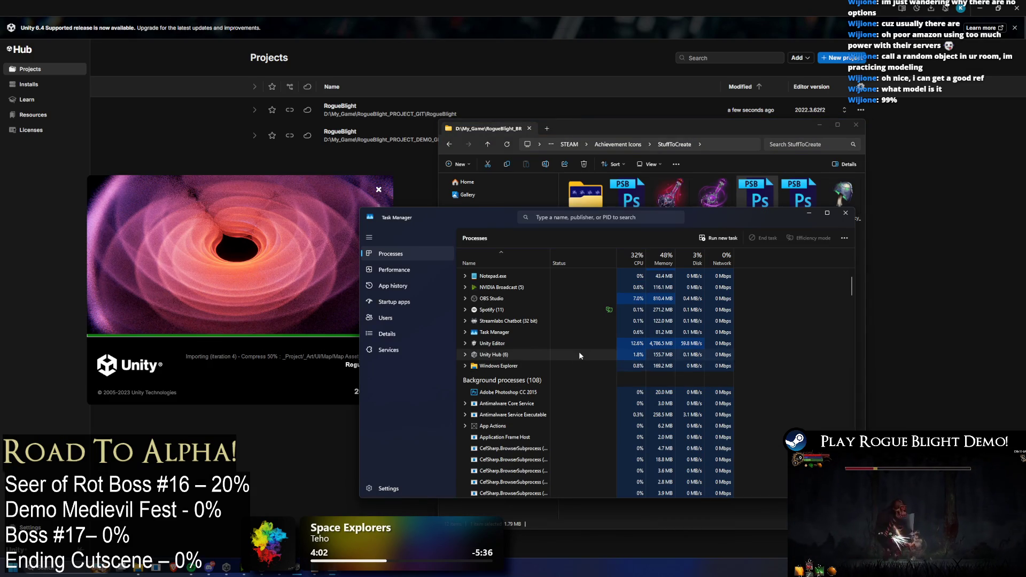
click(569, 392)
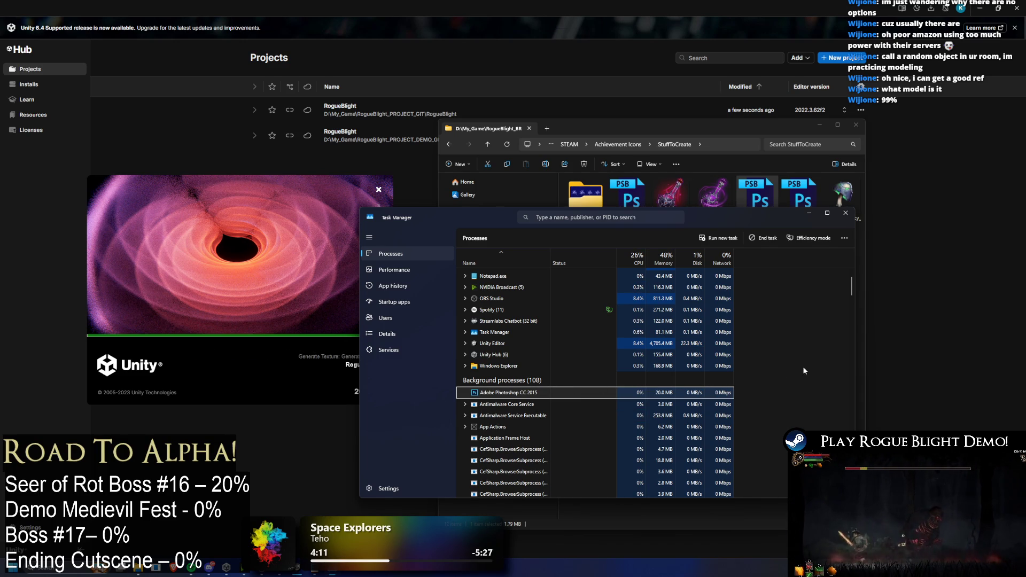
scroll(802, 347, down, 3)
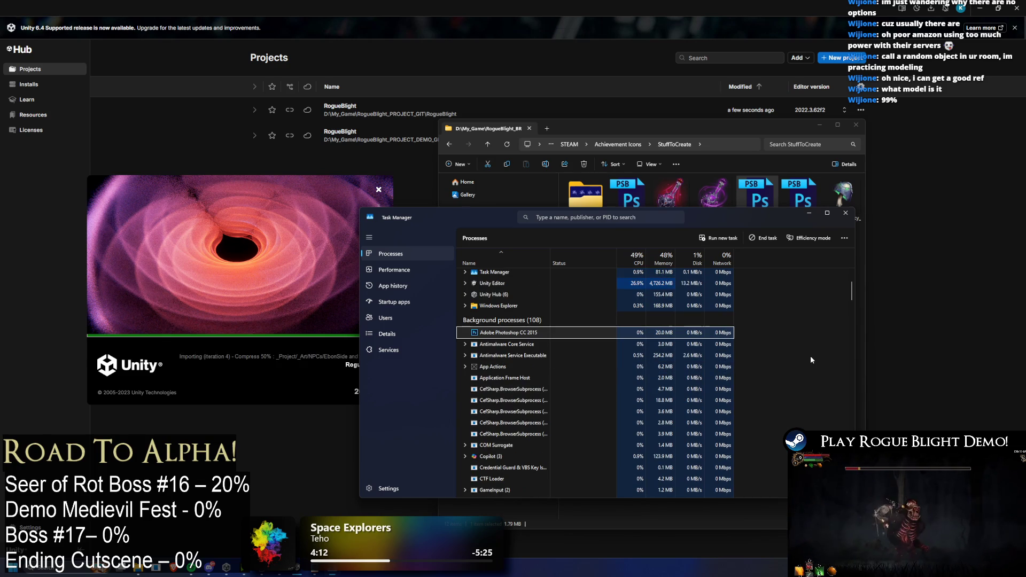
scroll(809, 355, down, 3)
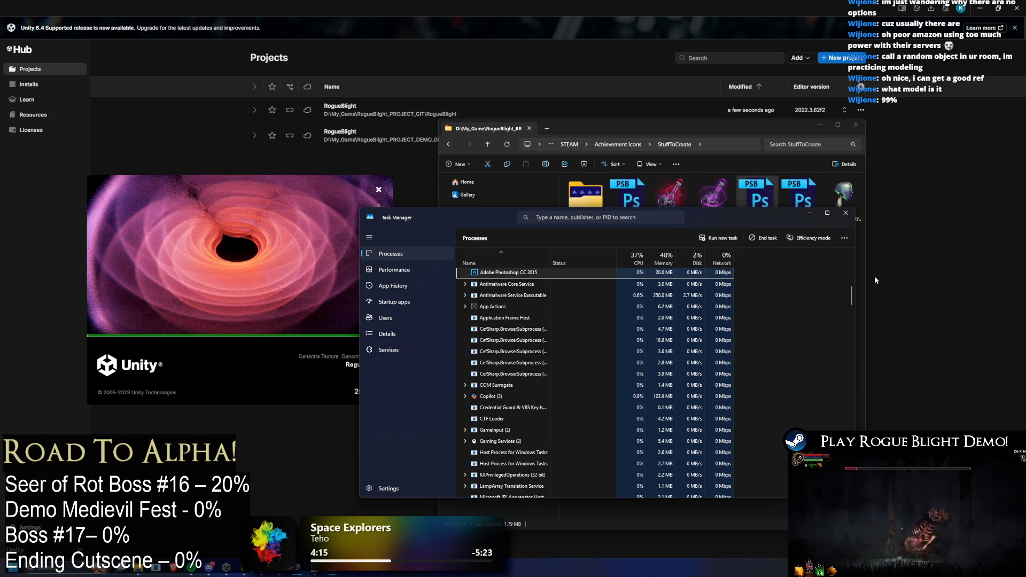
drag(854, 297, 853, 308)
click(502, 291)
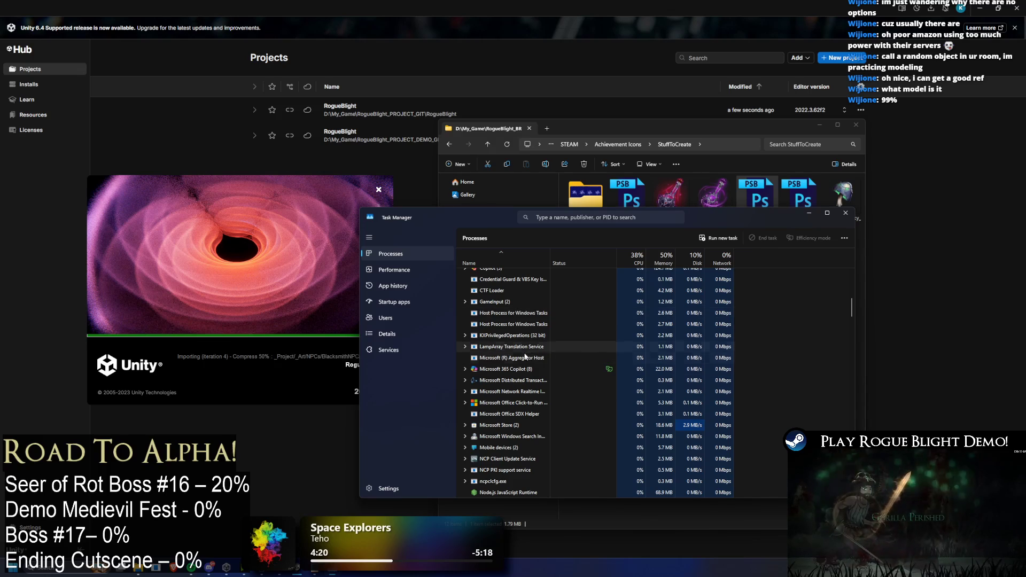
- End NCP Client Update Service, ncpclcfg.exe, NordSec Update Service and Notepad++
scroll(540, 369, down, 2)
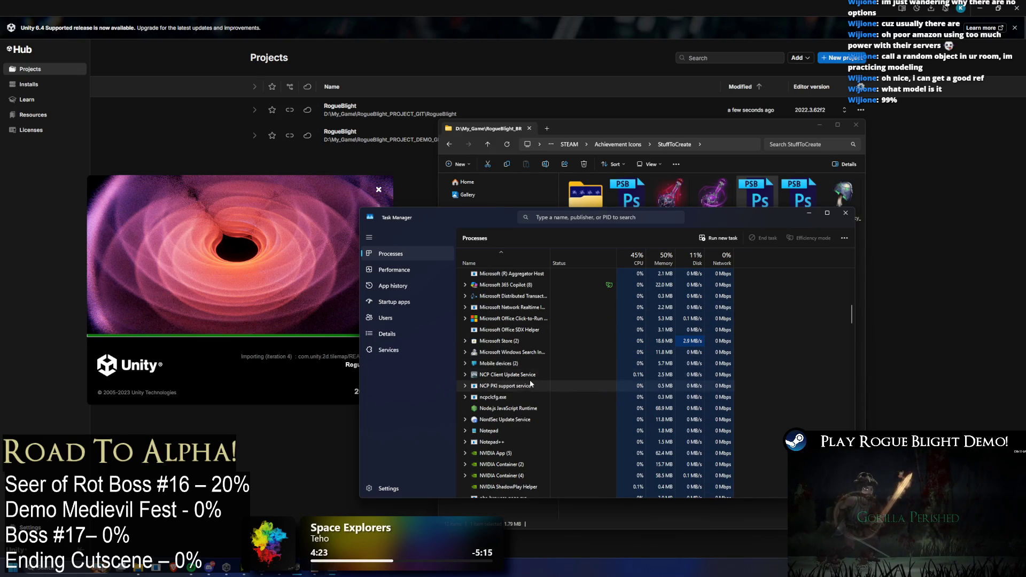
click(531, 382)
click(545, 376)
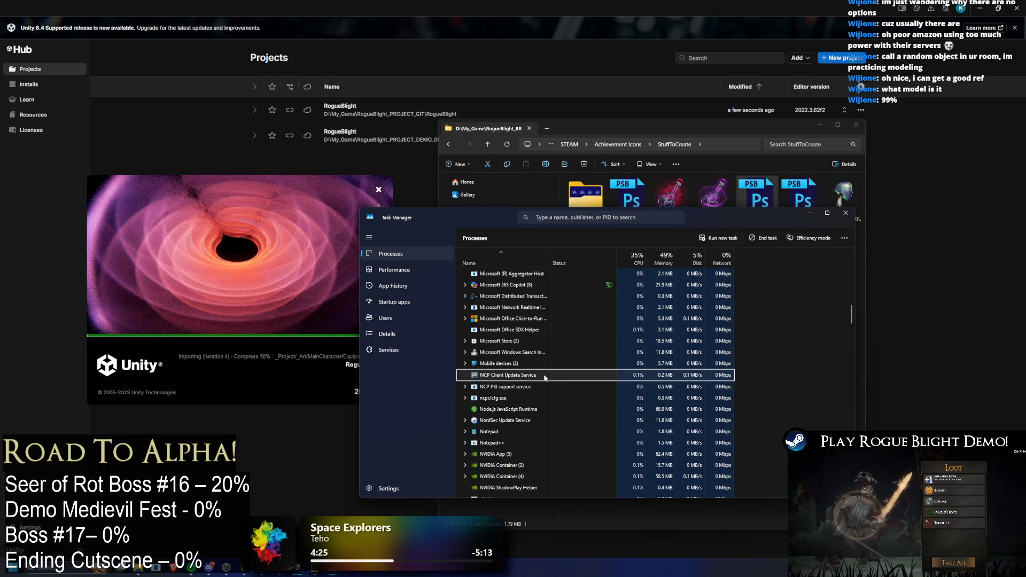
key(Delete)
scroll(588, 395, down, 1)
click(527, 363)
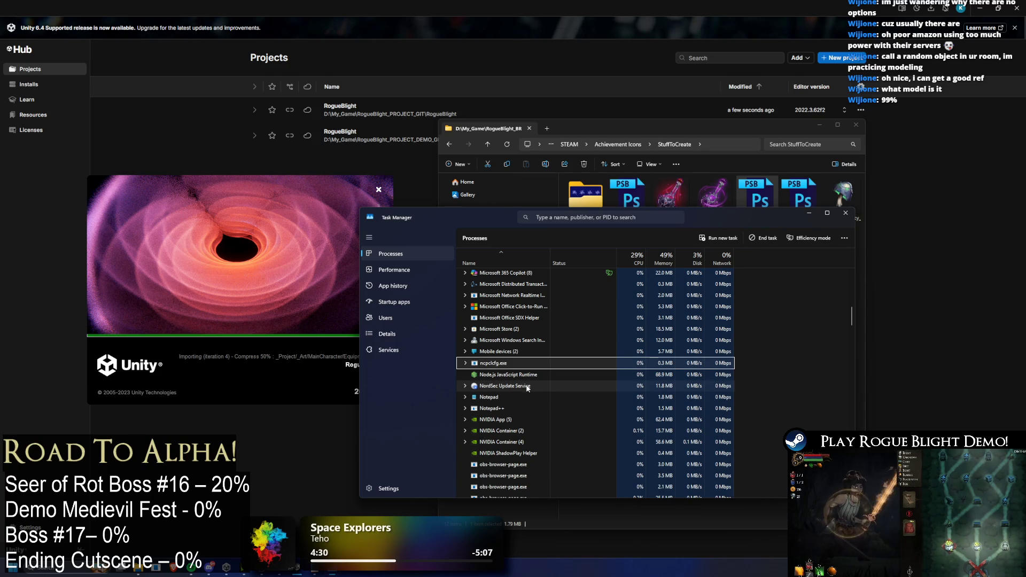
key(Delete)
click(525, 374)
key(Delete)
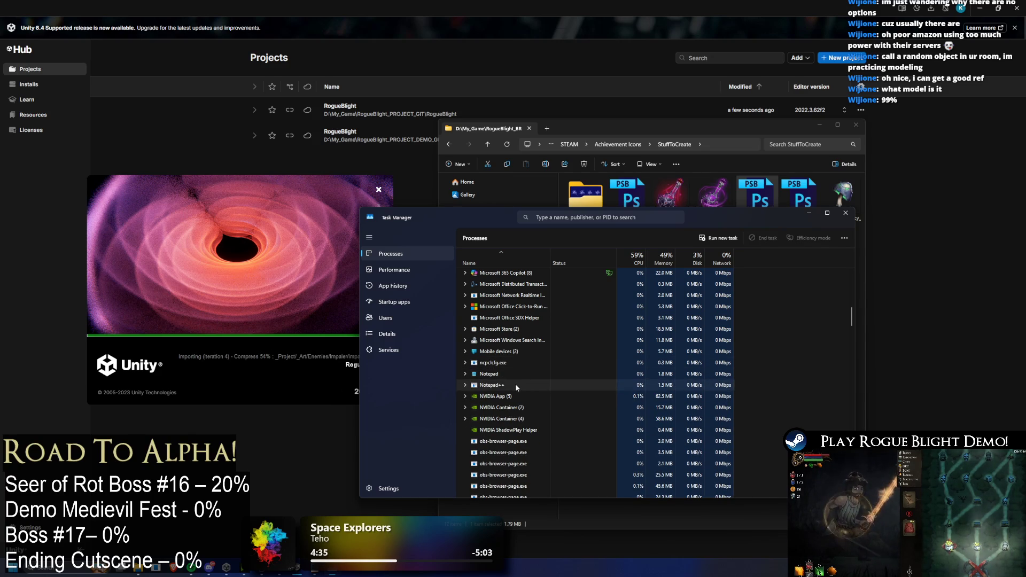
click(515, 383)
key(Delete)
- End the Spooler SubSystem App and Slack processes
scroll(550, 376, down, 1)
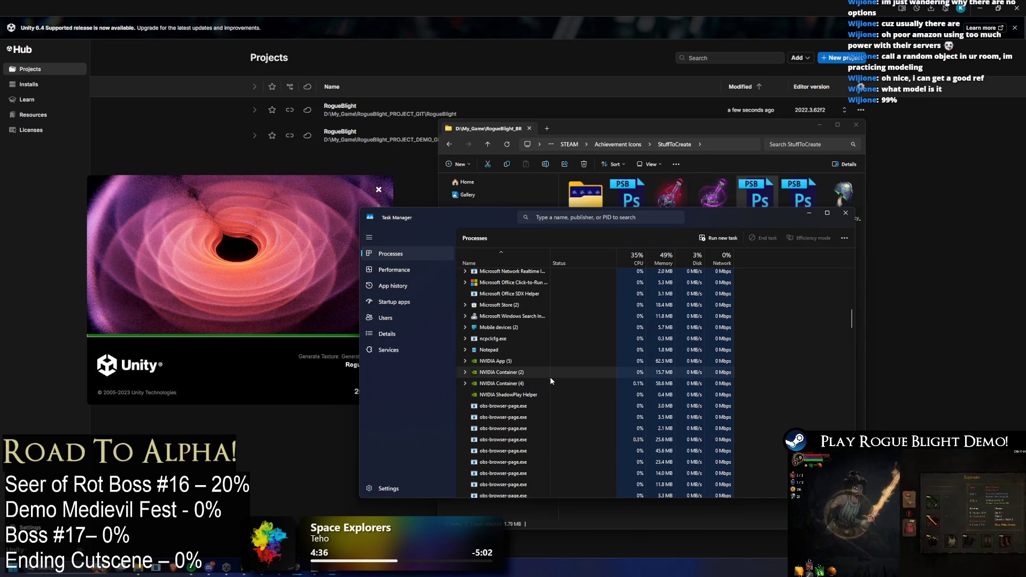
scroll(555, 375, down, 4)
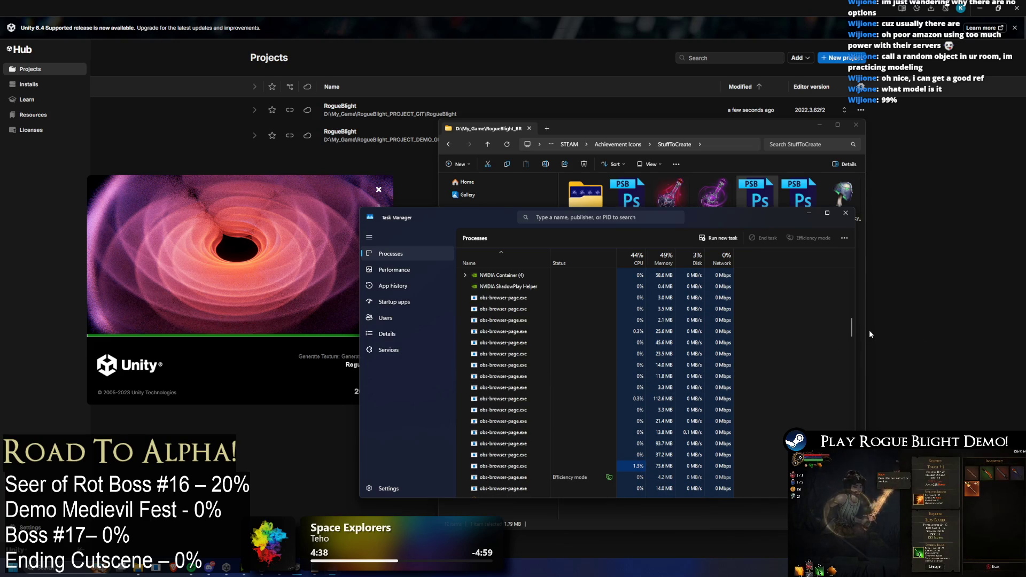
drag(854, 324, 843, 353)
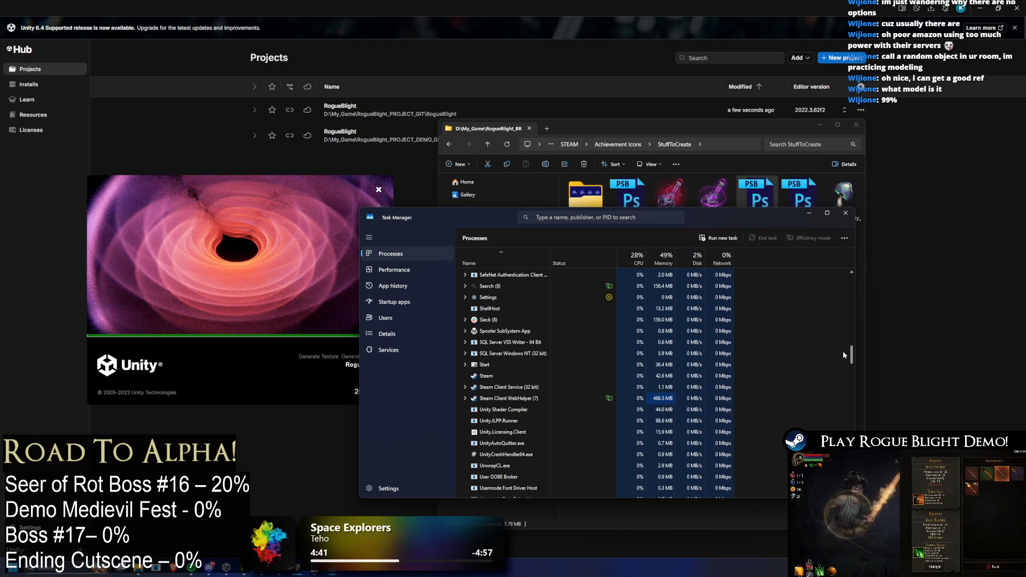
click(522, 334)
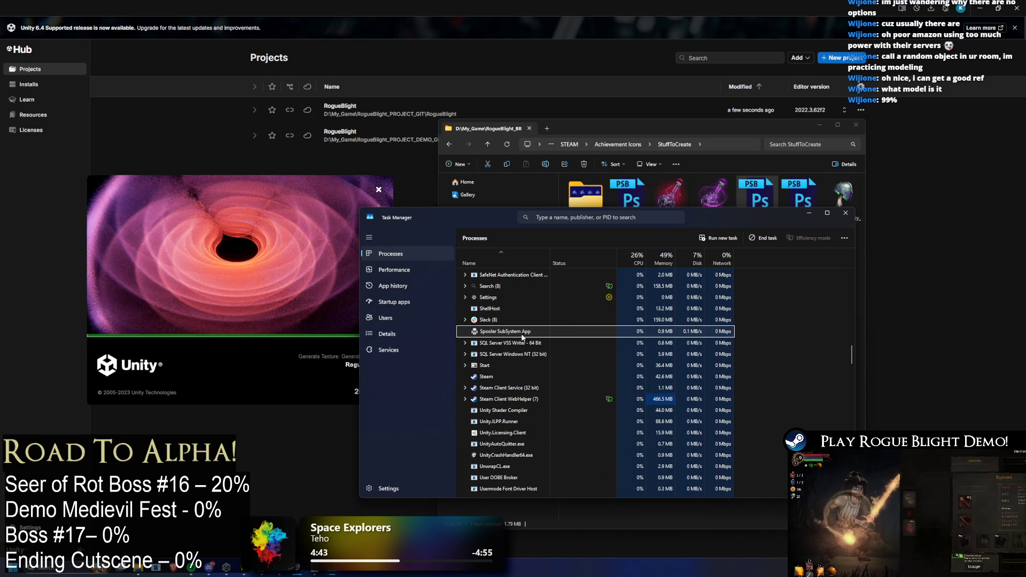
key(Delete)
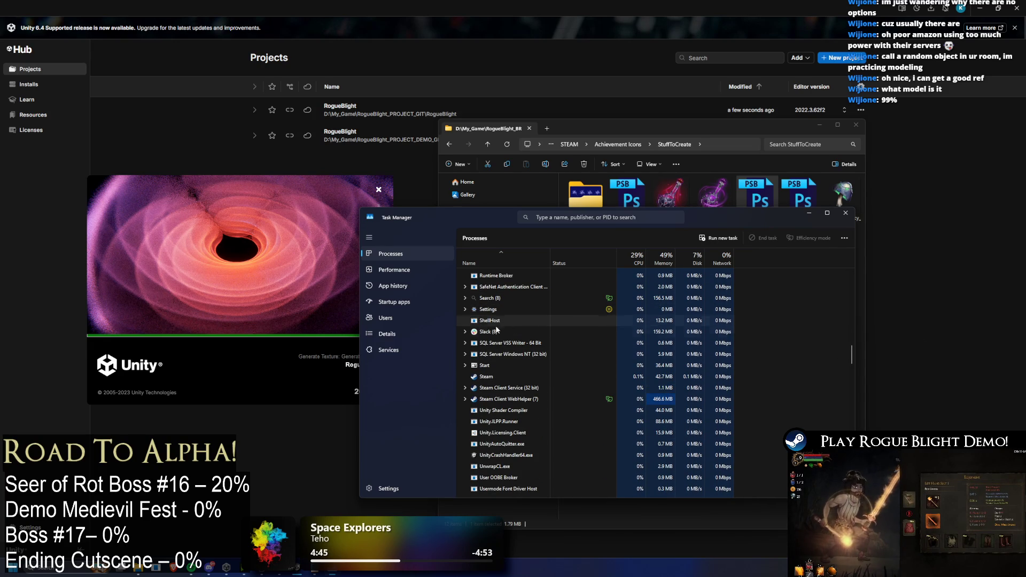
click(529, 331)
key(Delete)
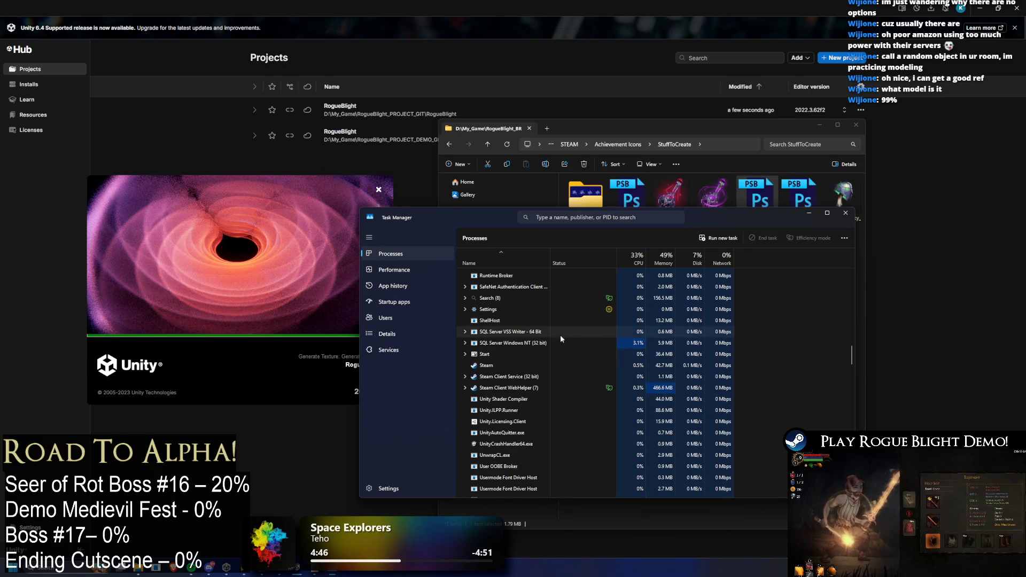
- Try repeatedly to end Steam, dismissing each 'operation could not be completed' error
scroll(551, 362, down, 1)
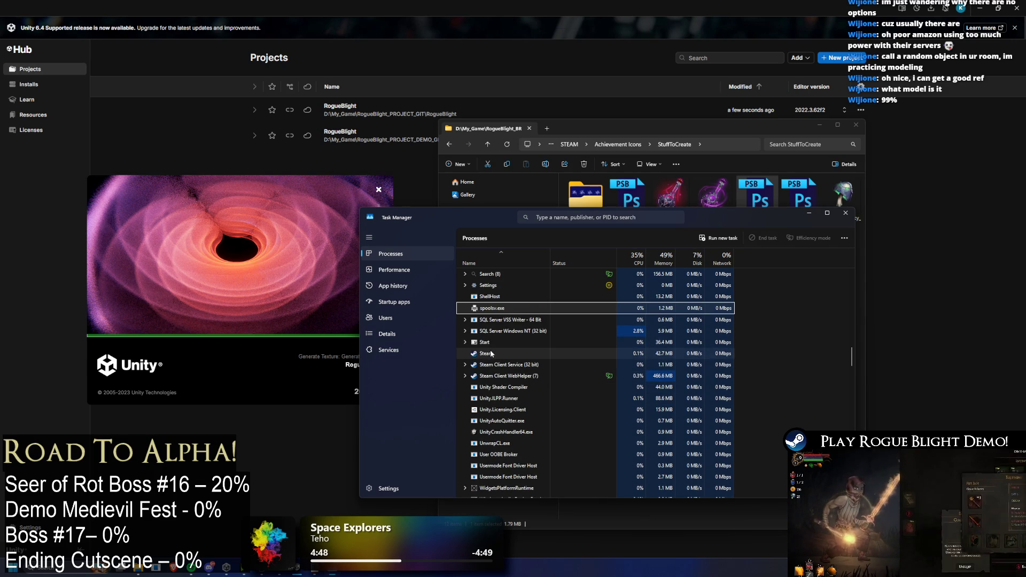
click(515, 342)
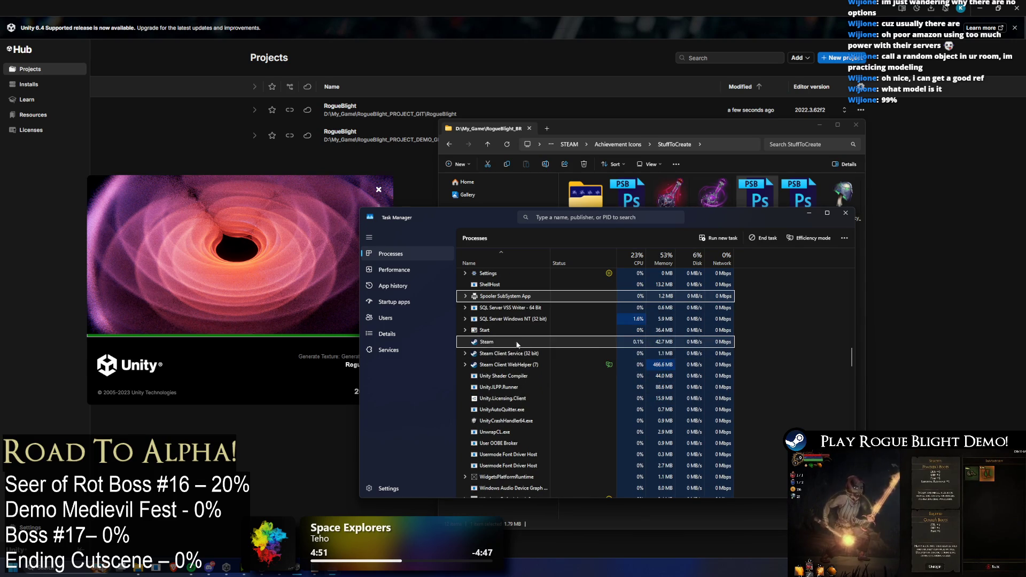
key(Delete)
click(521, 345)
key(Delete)
click(684, 371)
key(Delete)
click(645, 373)
key(Delete)
click(656, 377)
key(Delete)
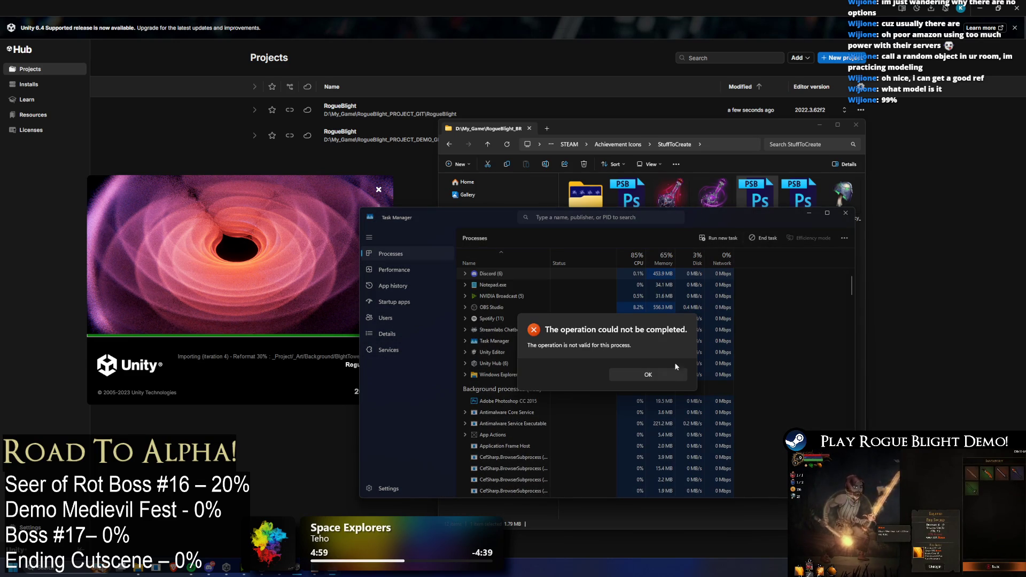
click(644, 375)
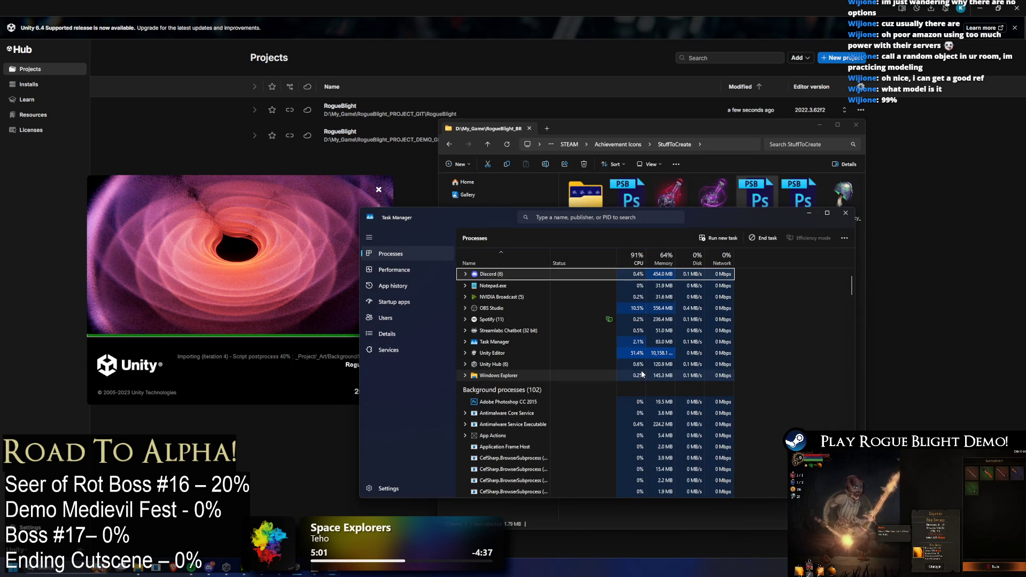
- End the Adobe Photoshop CC 2015 and Power Automate processes
scroll(637, 381, down, 2)
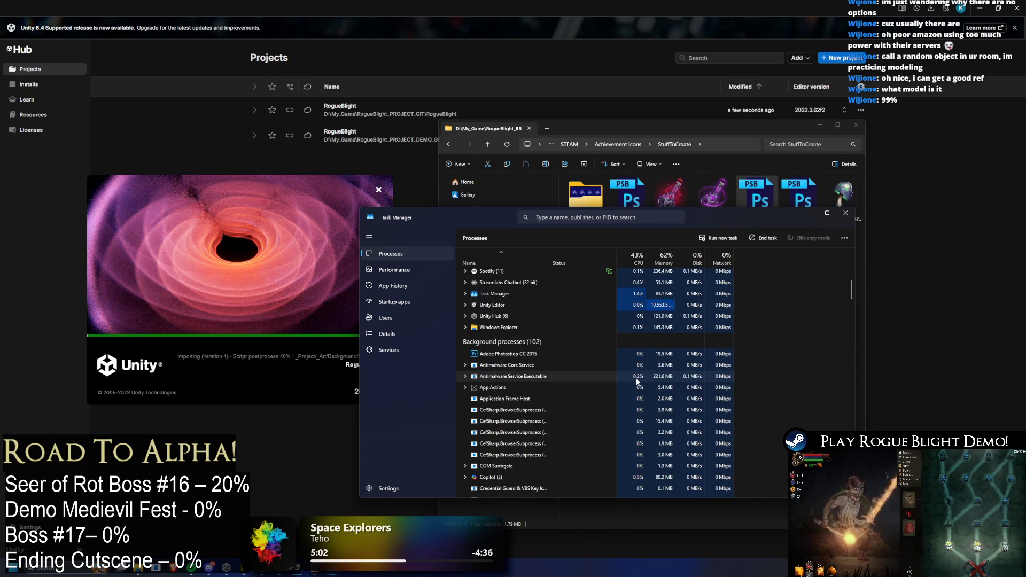
click(554, 354)
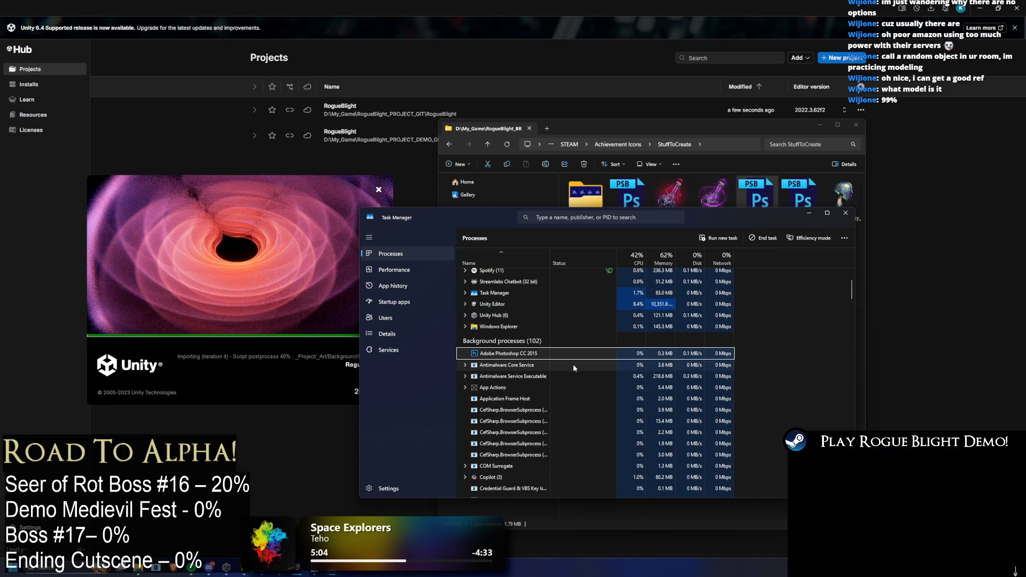
key(Delete)
scroll(566, 365, down, 8)
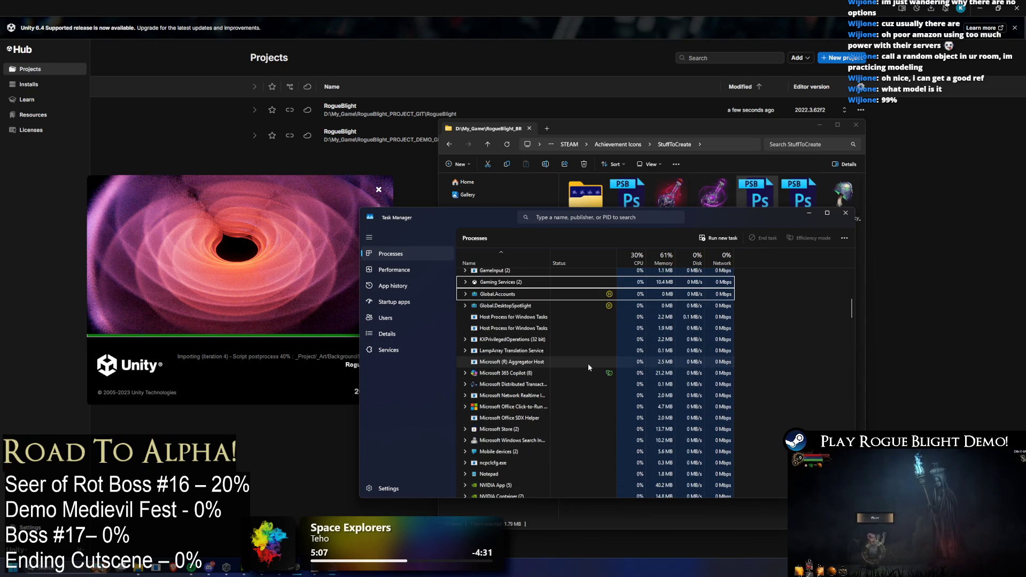
scroll(596, 356, down, 3)
scroll(604, 351, down, 8)
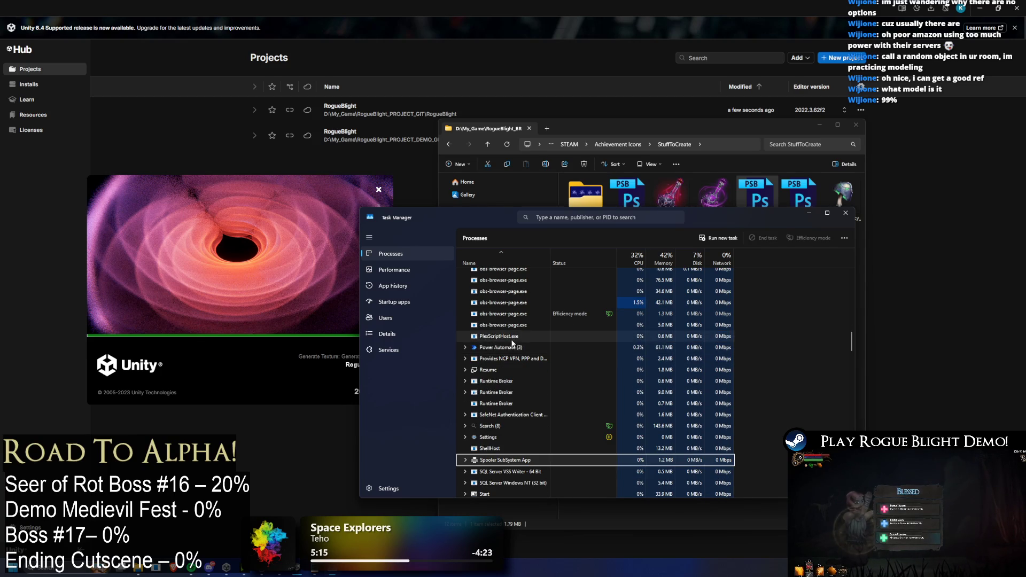
click(513, 344)
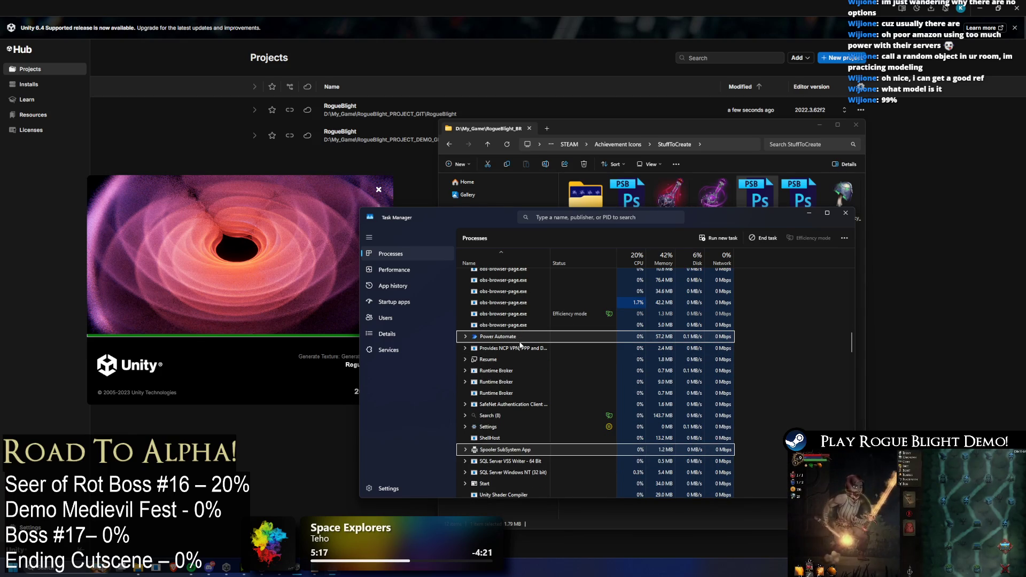
key(Delete)
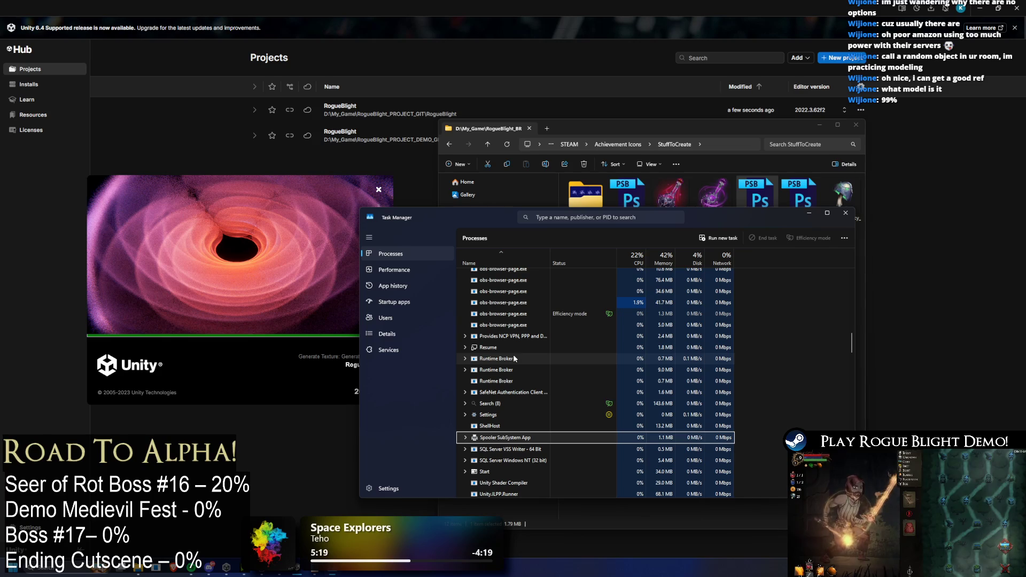
- Select the Xbox process further down the list, then close Task Manager
scroll(514, 359, down, 4)
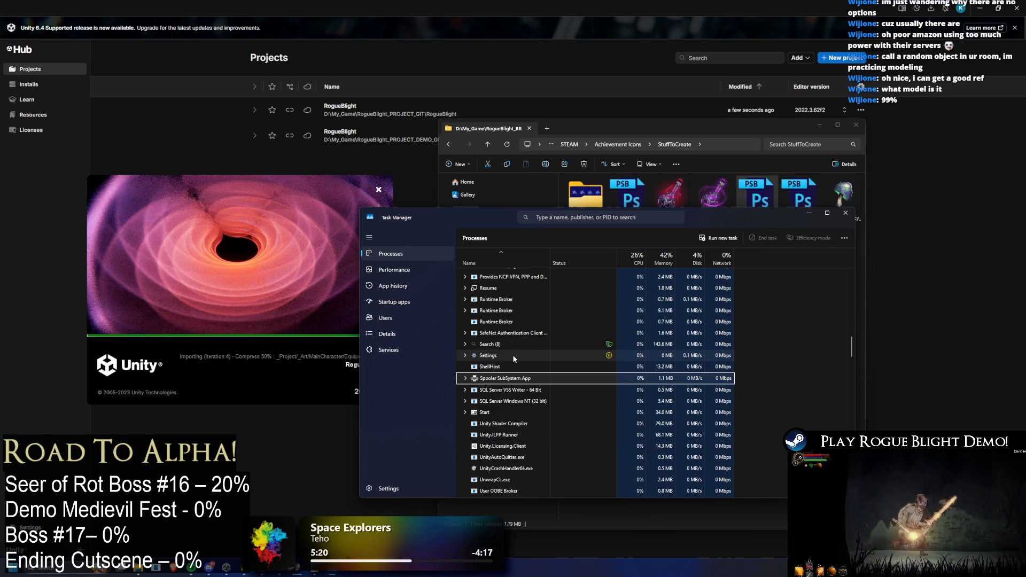
scroll(518, 359, down, 4)
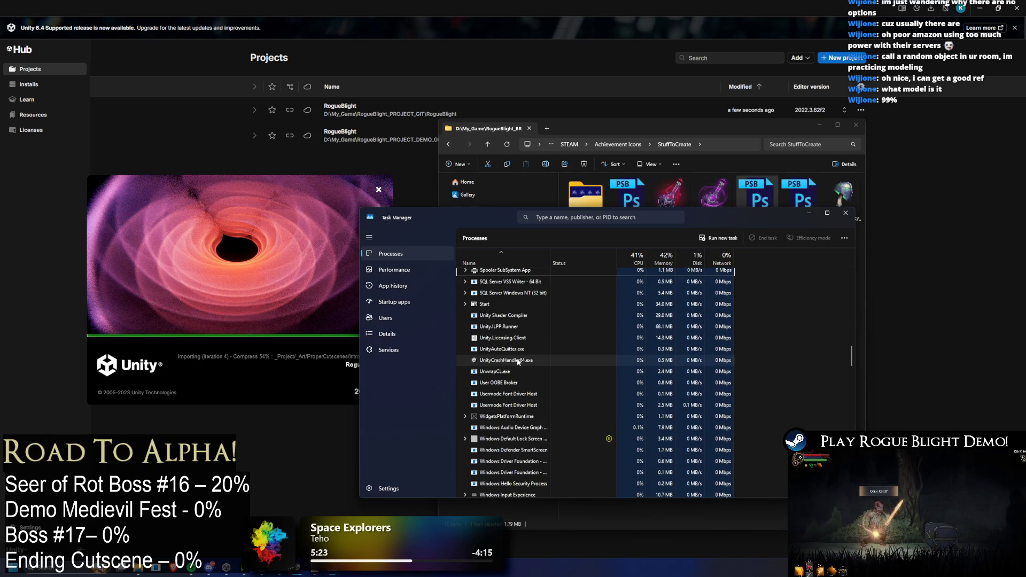
scroll(521, 362, down, 4)
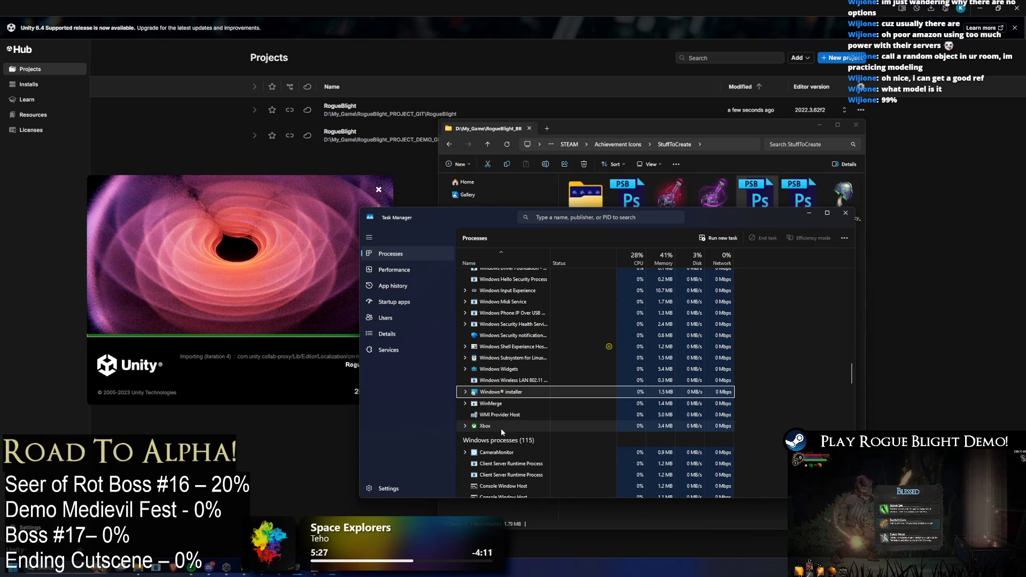
click(523, 426)
scroll(529, 423, down, 7)
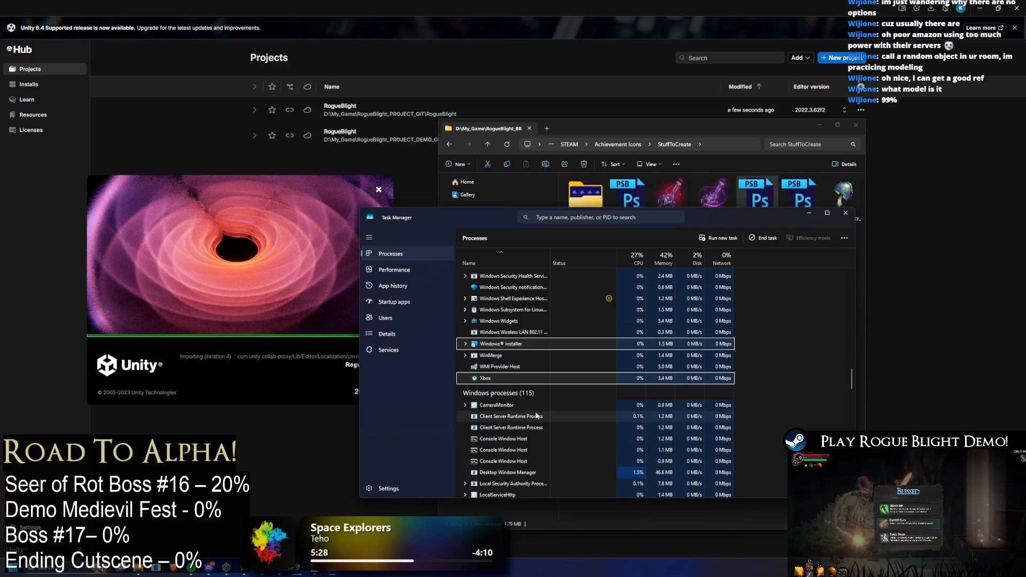
scroll(552, 398, down, 2)
click(846, 217)
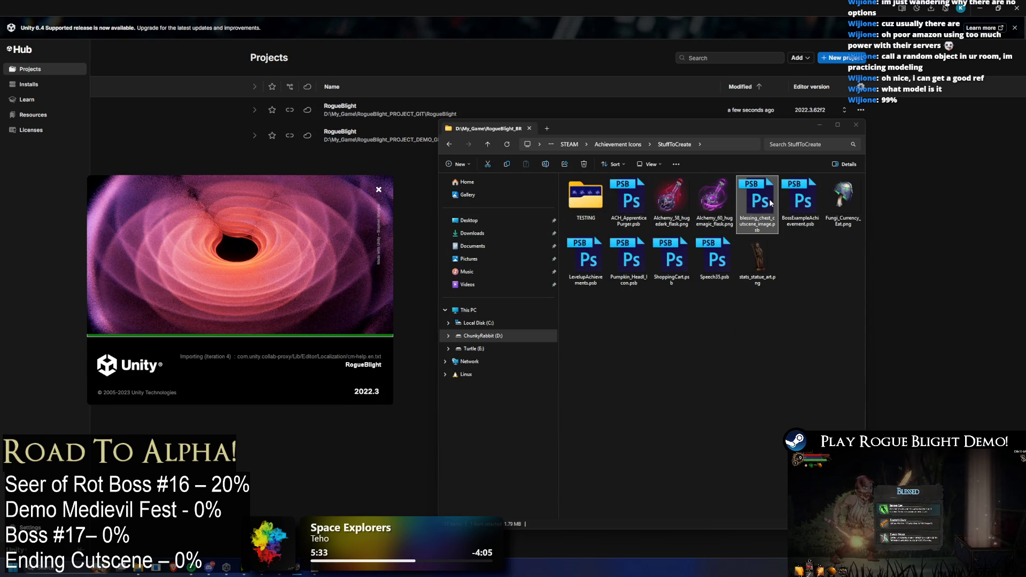
- Select BossExampleAchievement.psb and launch Steam from Start search
click(800, 198)
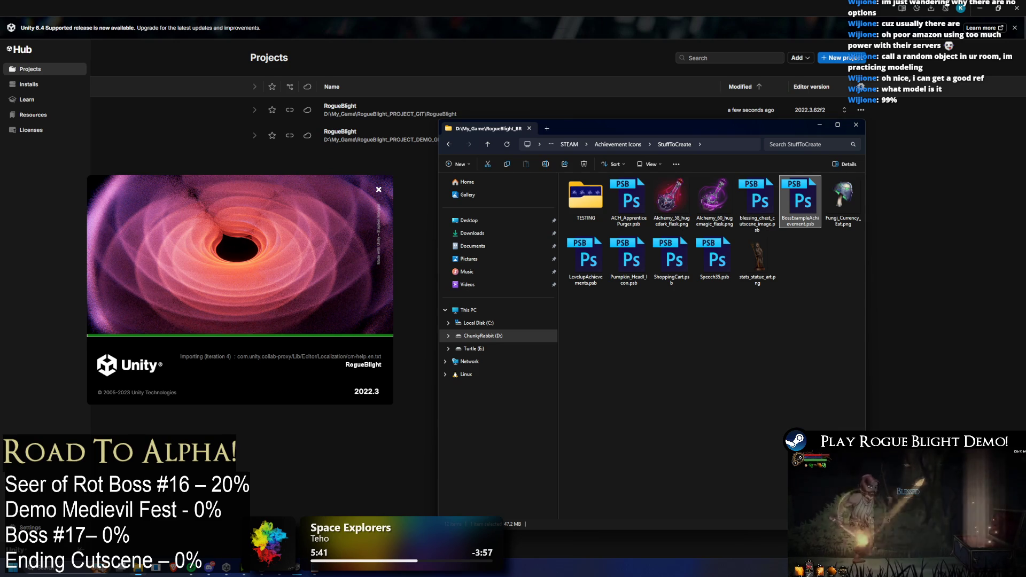
key(super)
text(steam)
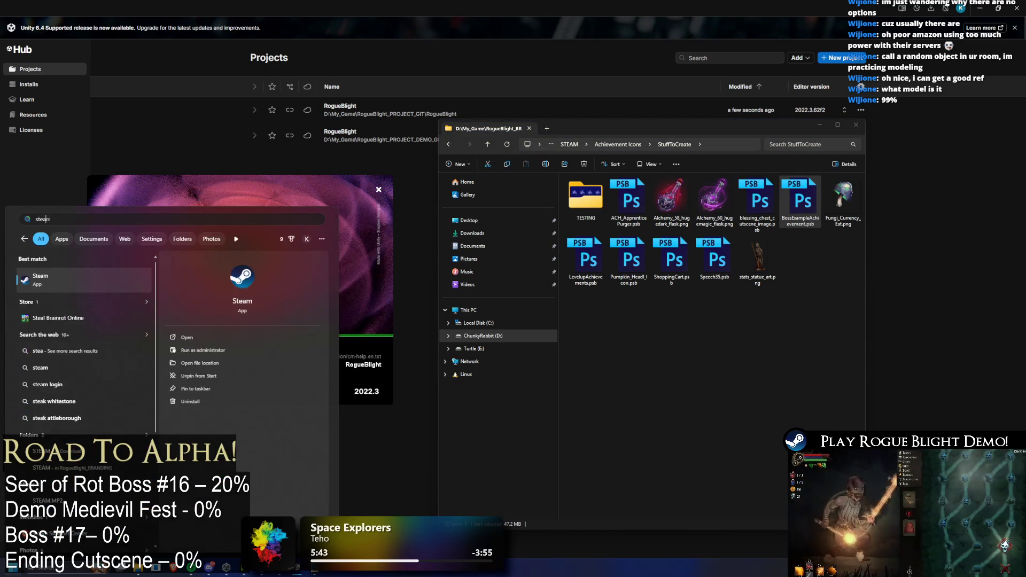
key(Return)
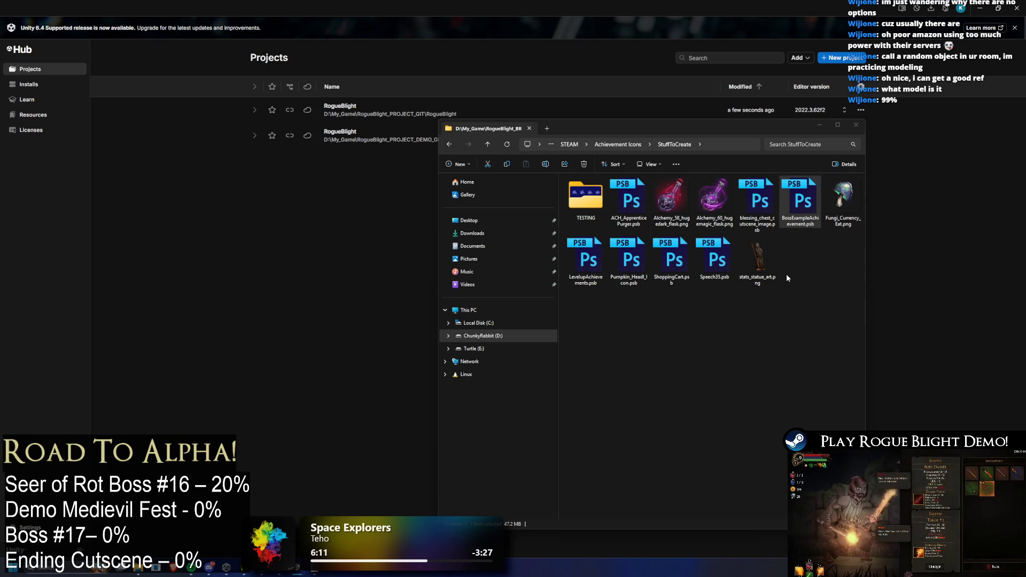
- Open Settings from Start search and close the StuffToCreate folder window
key(super)
text(settings)
key(Return)
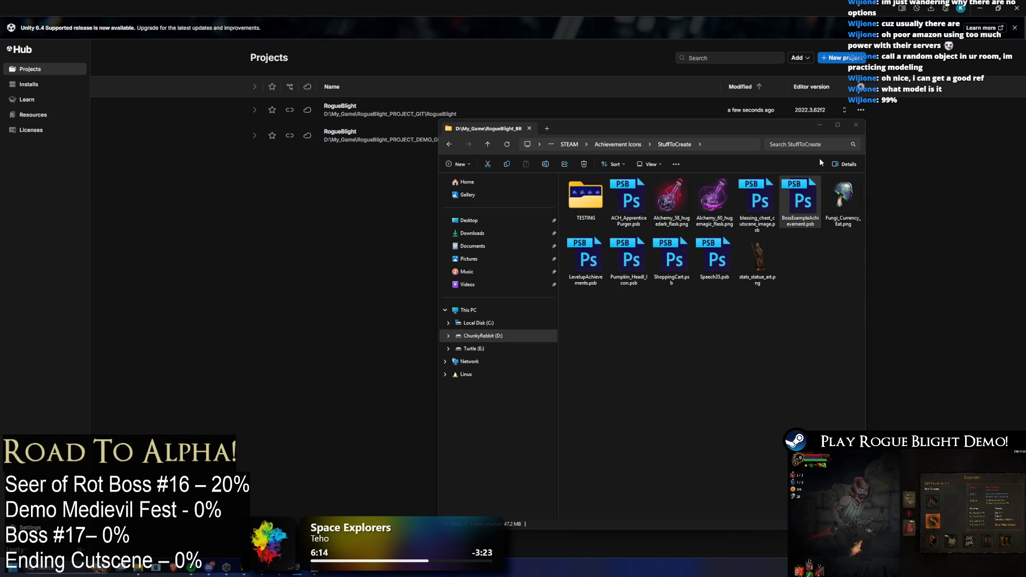
click(856, 125)
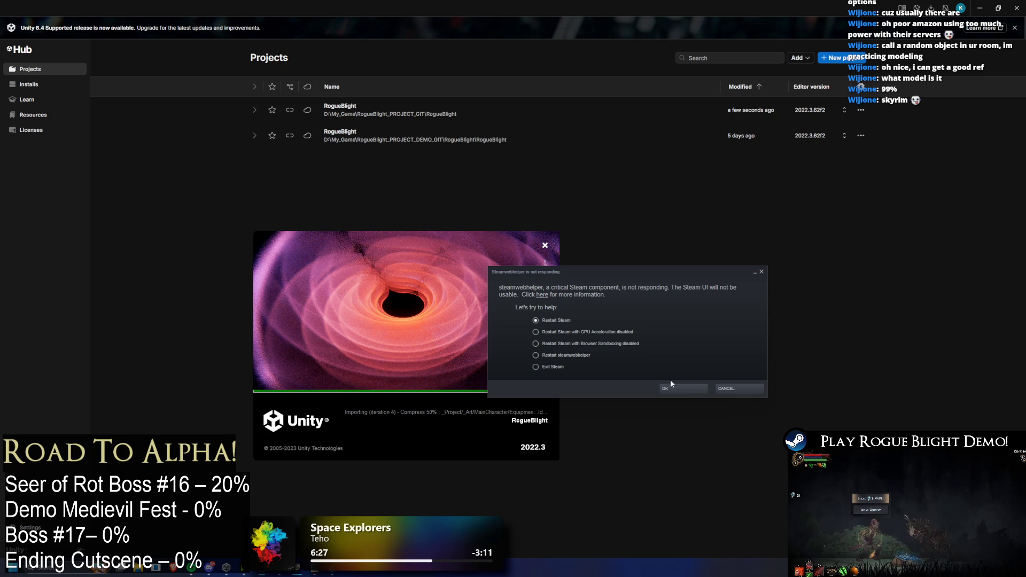
- Answer the steamwebhelper not-responding warning with Exit Steam and confirm
click(755, 387)
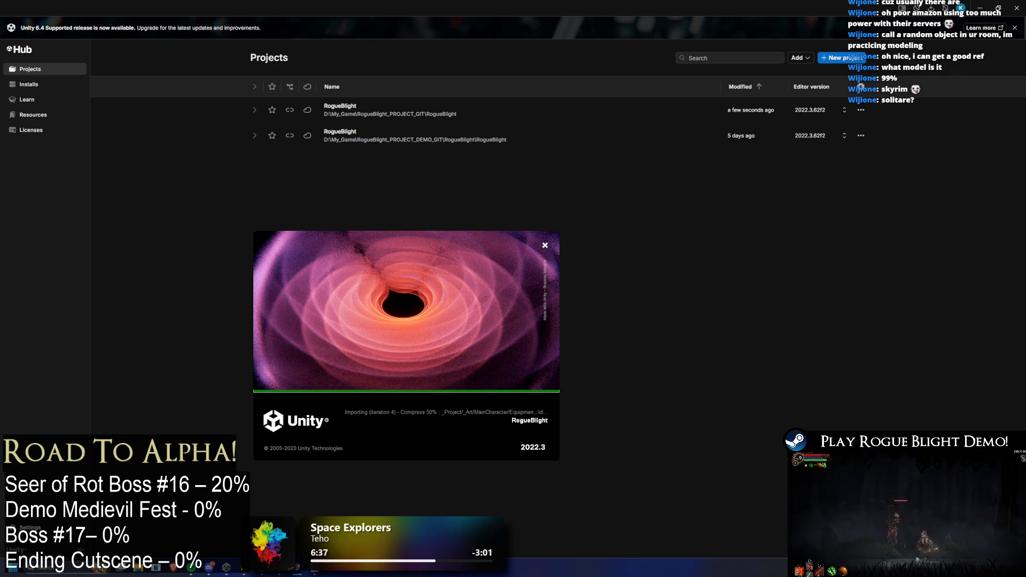
click(535, 367)
click(683, 389)
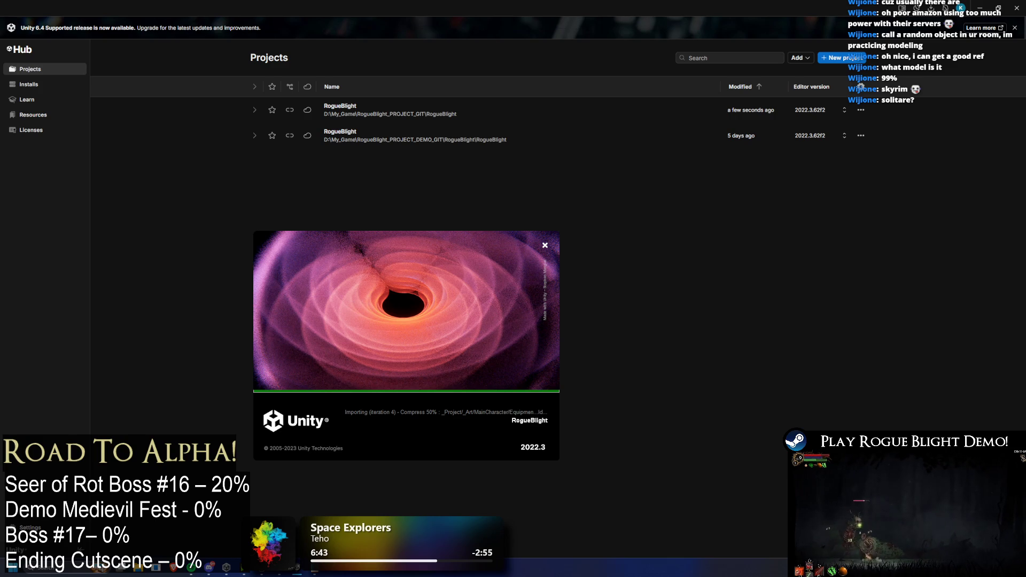
key(super)
- Open Task Manager via 'task' search and end the Battle.net (32 bit) process
text(task)
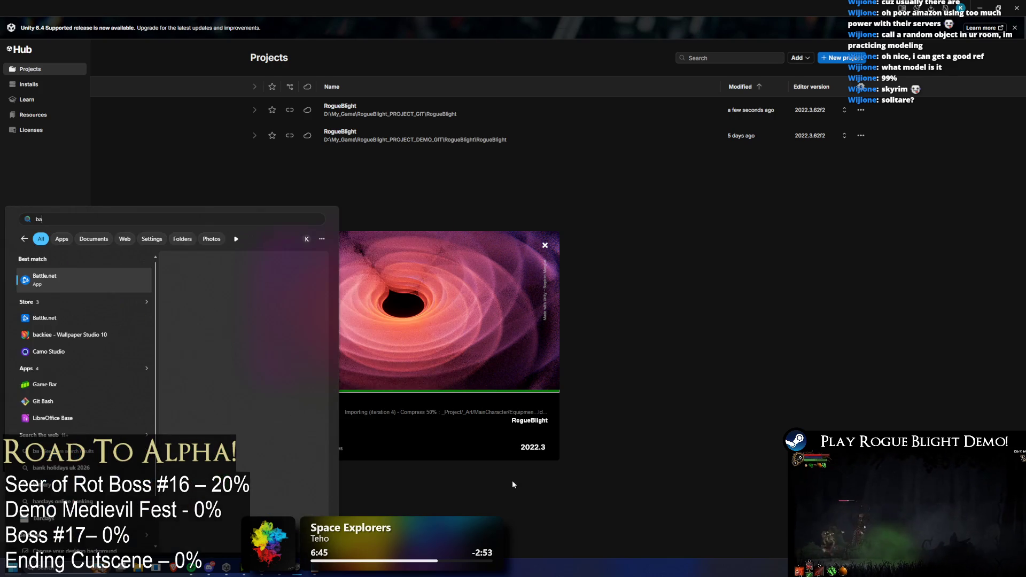
click(155, 279)
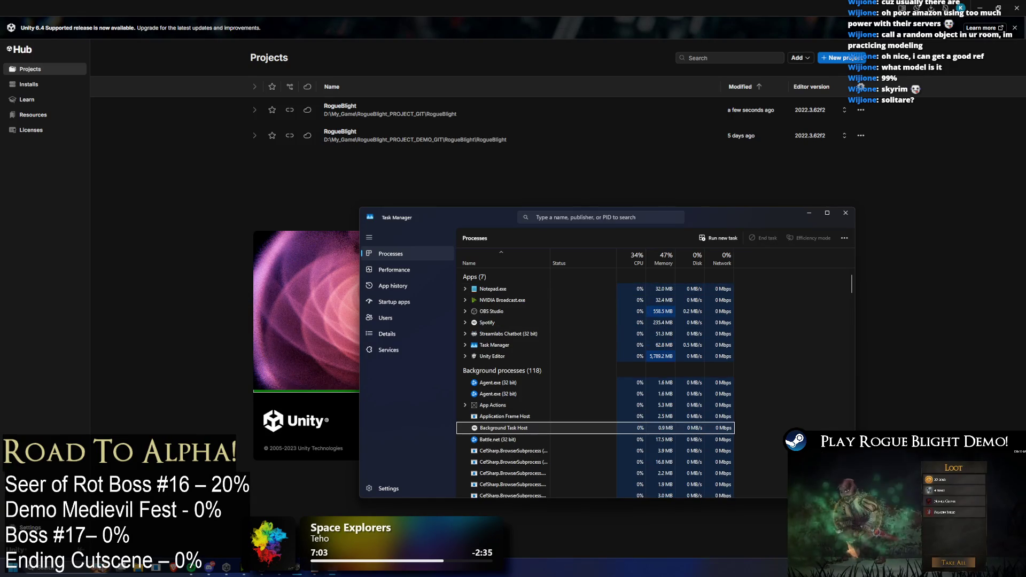
click(538, 463)
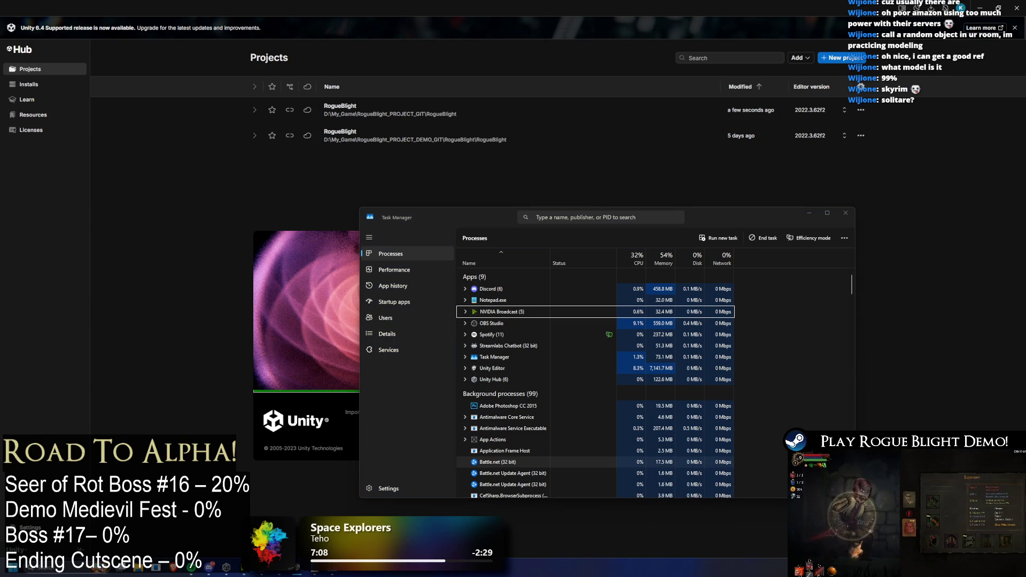
click(503, 464)
key(Delete)
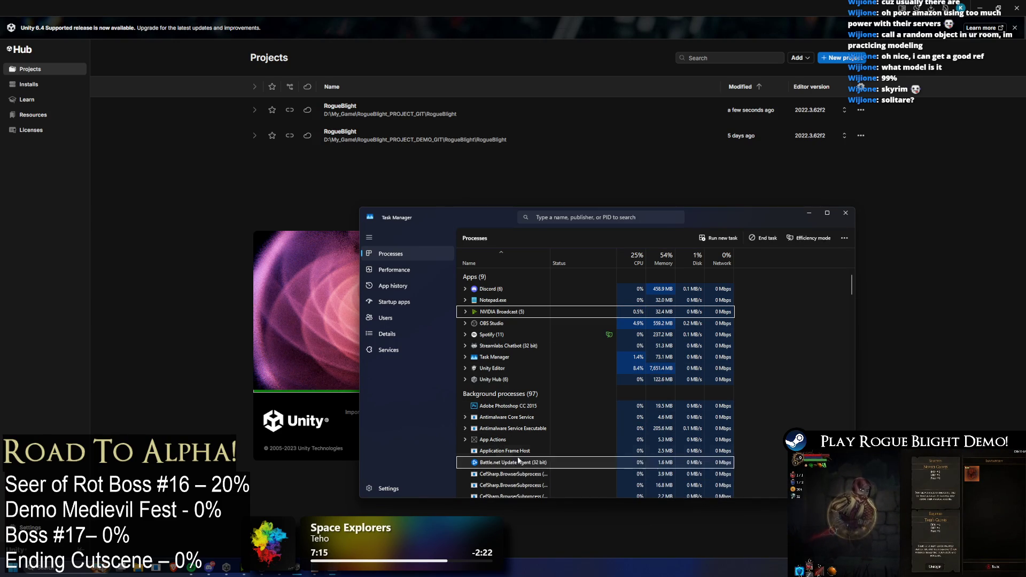
- Cancel a Start search for 'stea' and close Task Manager
key(super)
text(stea)
key(Escape)
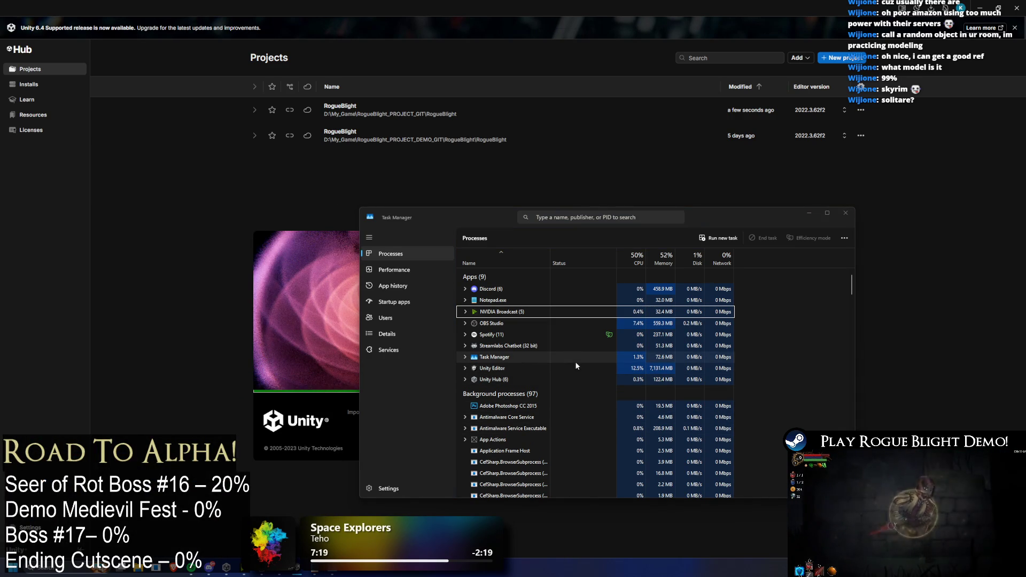
click(846, 211)
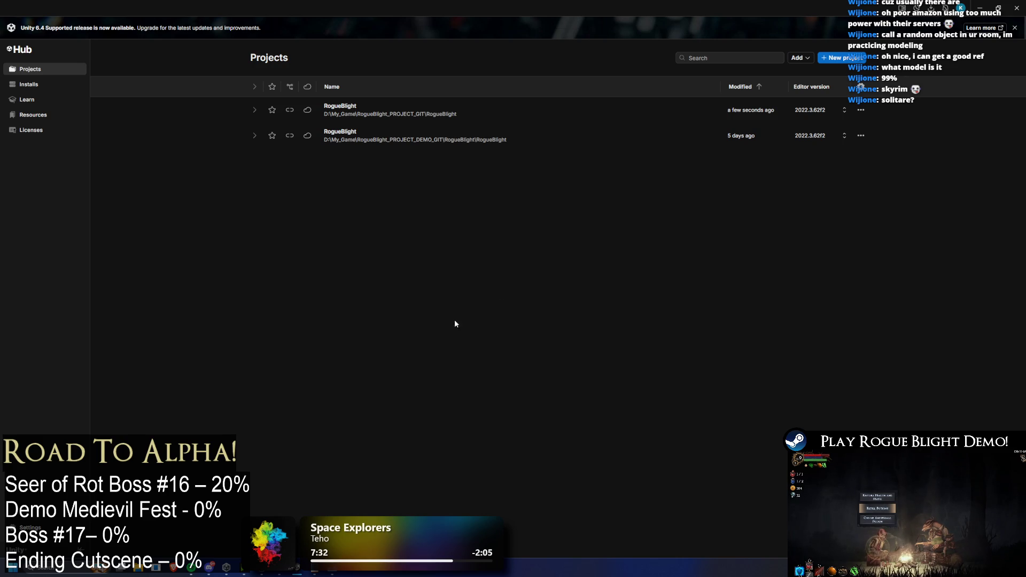
click(983, 7)
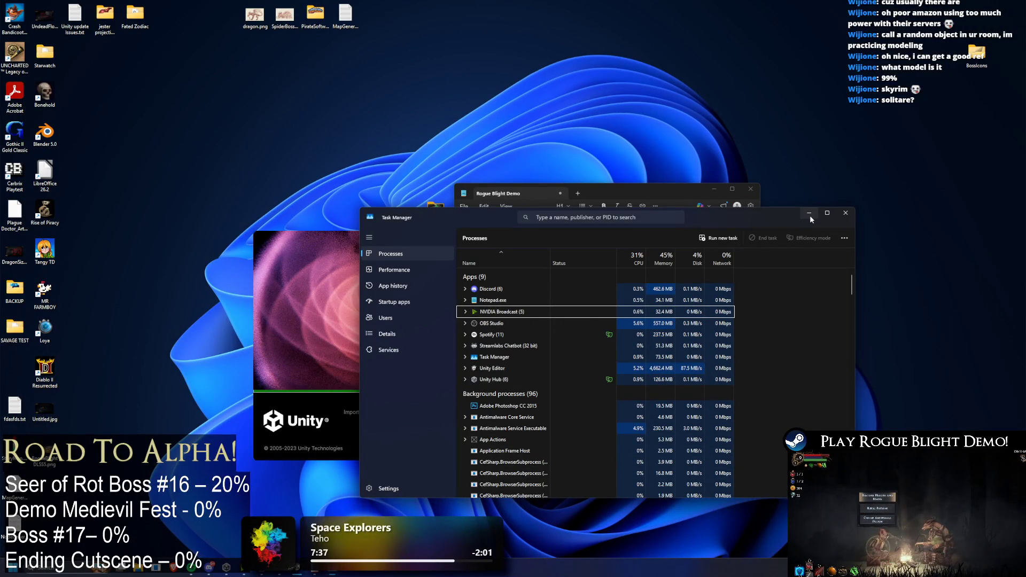
key(super)
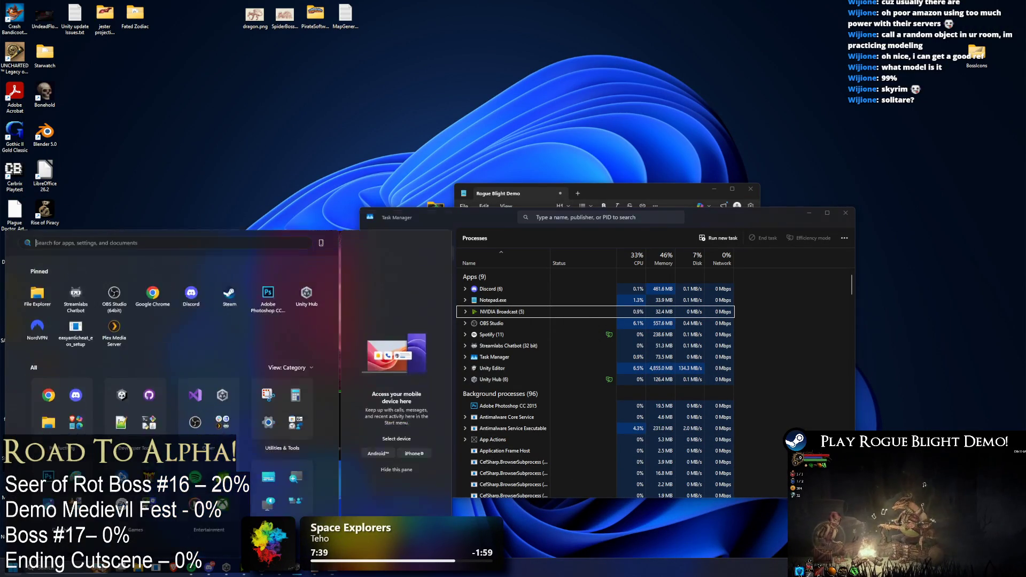
key(super)
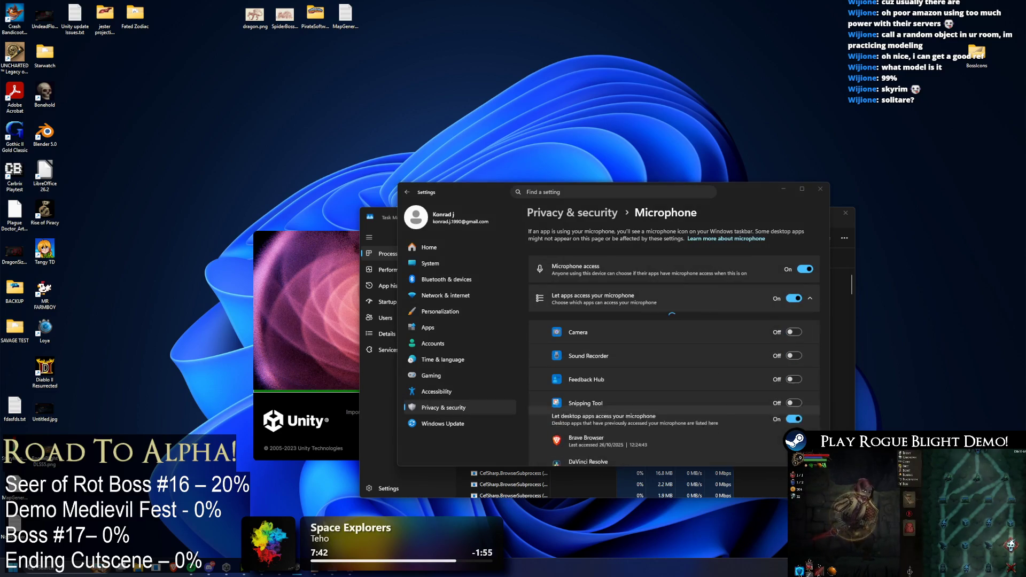
click(820, 189)
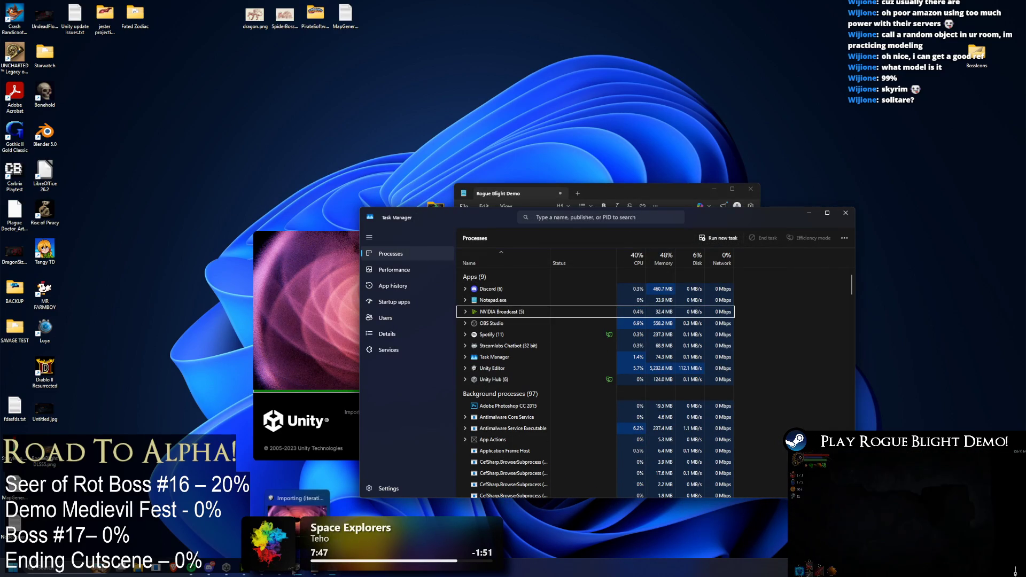
click(297, 570)
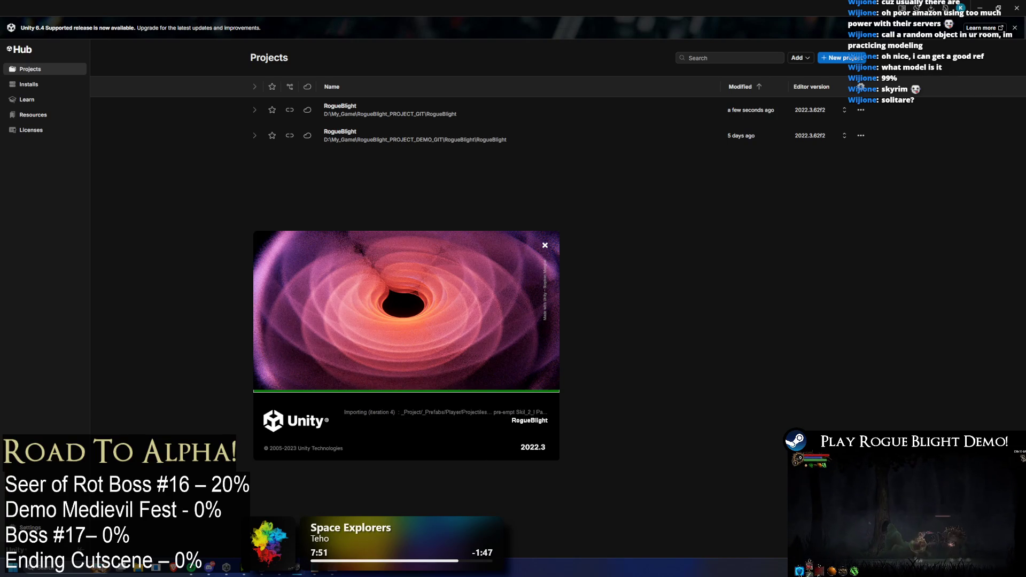
- Relaunch Steam via 'stea' search and close the microphone privacy Settings page
key(super)
text(stea)
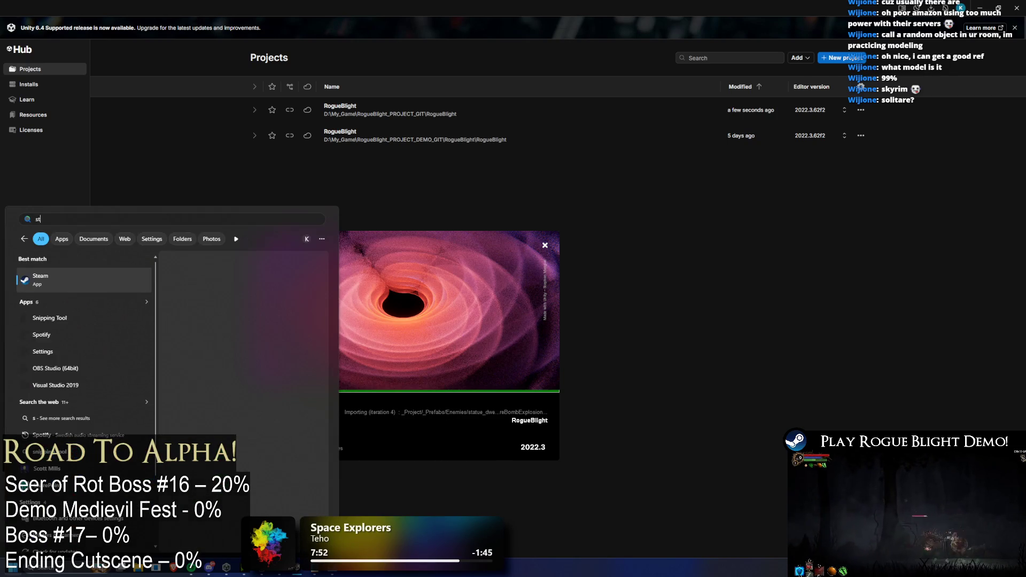
key(Return)
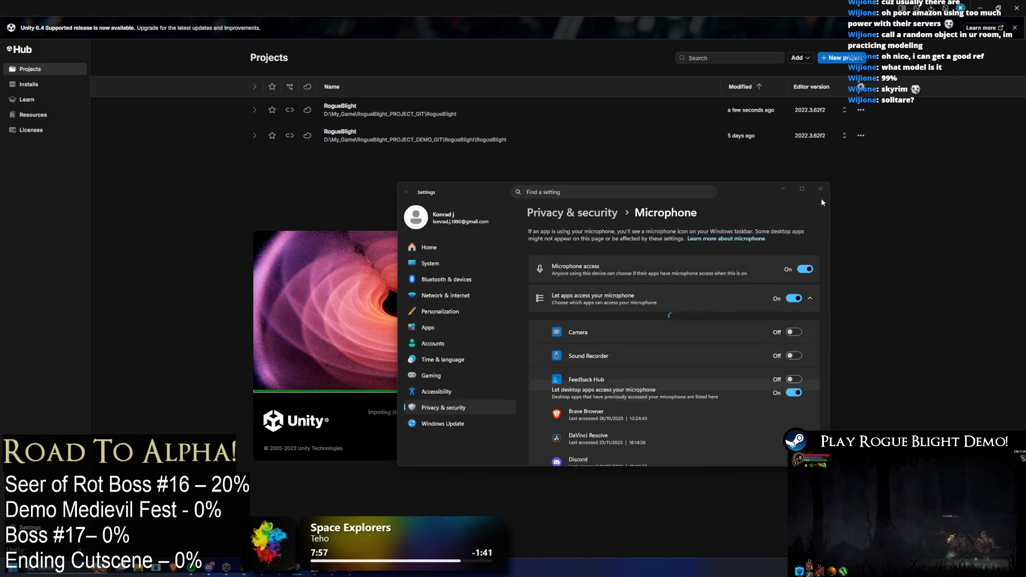
click(904, 350)
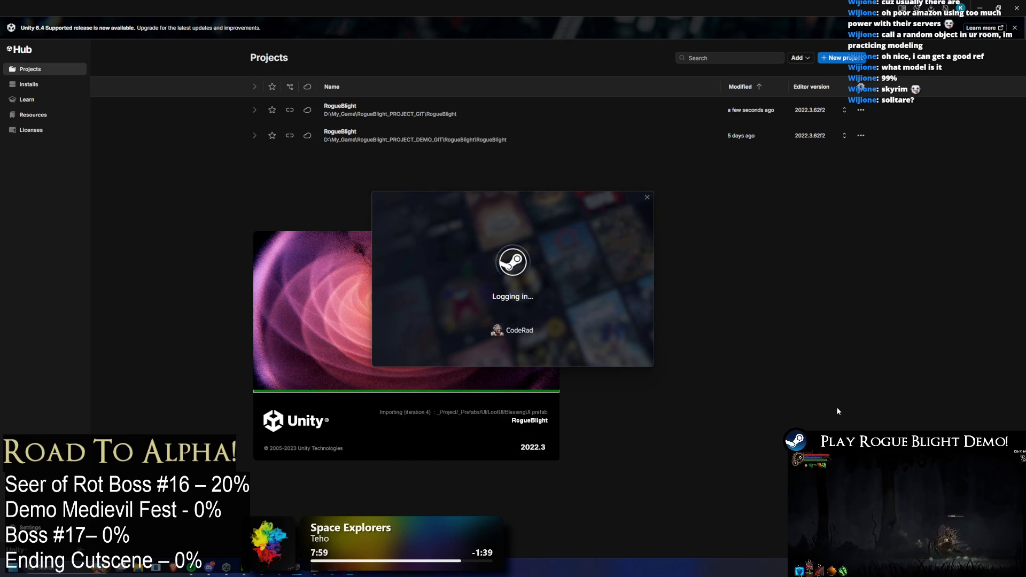
- Launch Battle.net via 'ba' search, then show the RogueBlight project's options in Unity Hub
key(super)
text(ba)
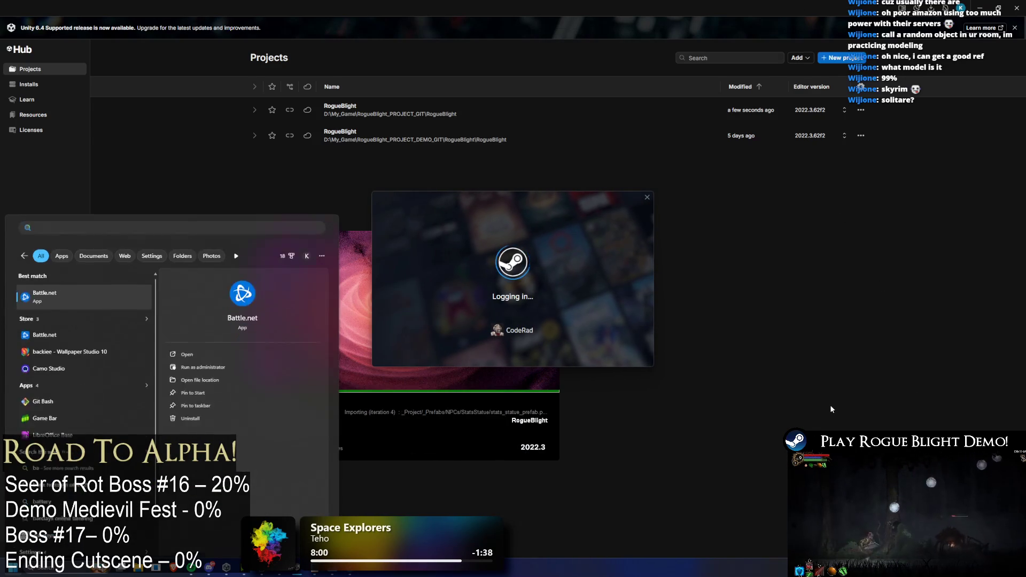
key(Return)
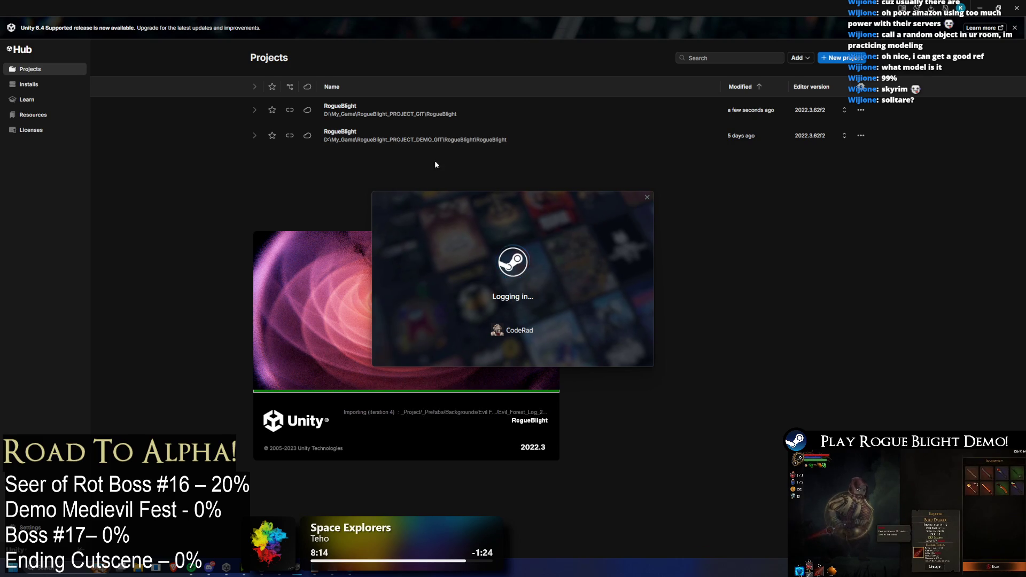
click(861, 110)
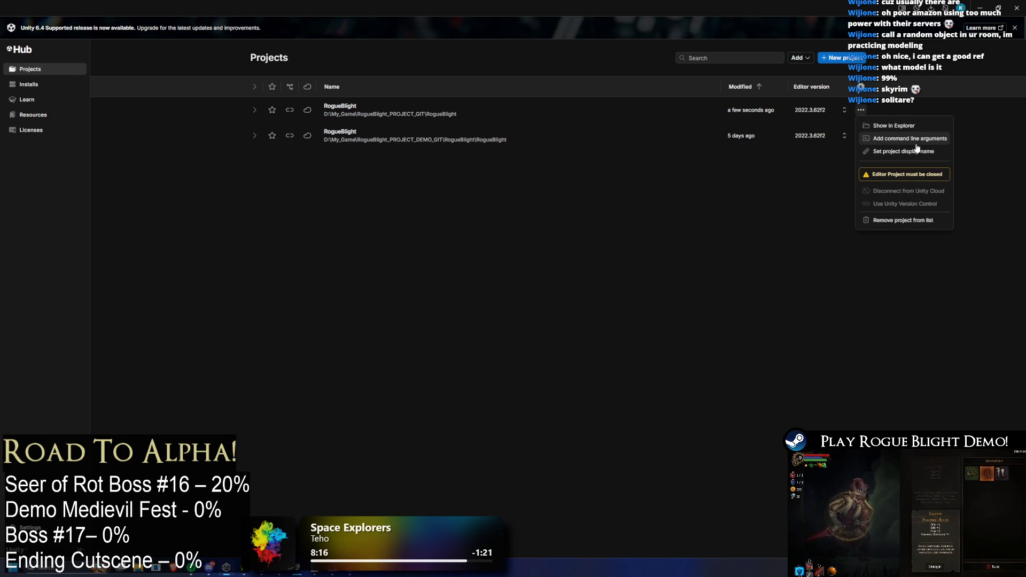
- Open the RogueBlight folder inside D:\My_Game\RogueBlight_PROJECT_GIT and look over its contents
click(930, 129)
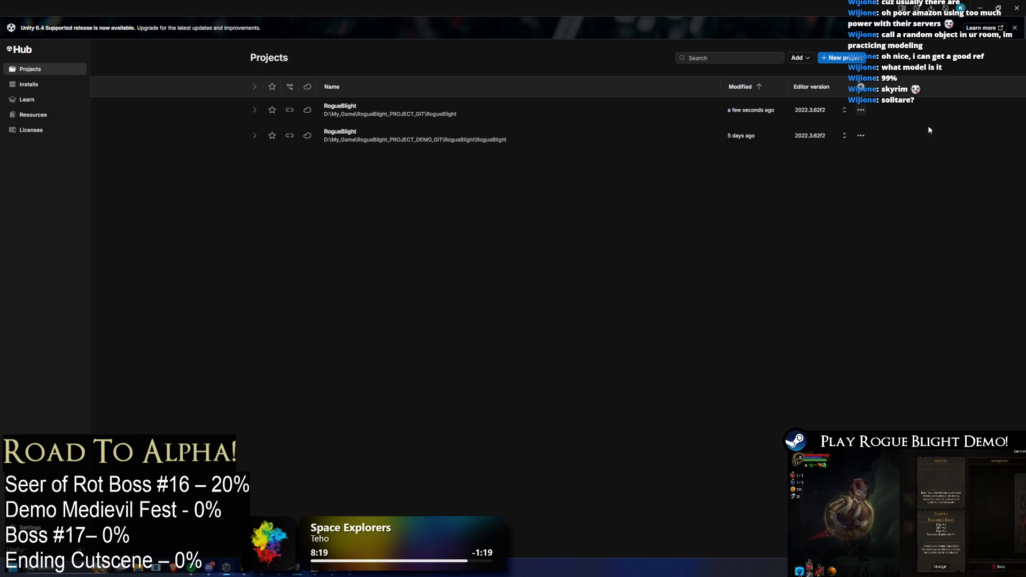
click(698, 325)
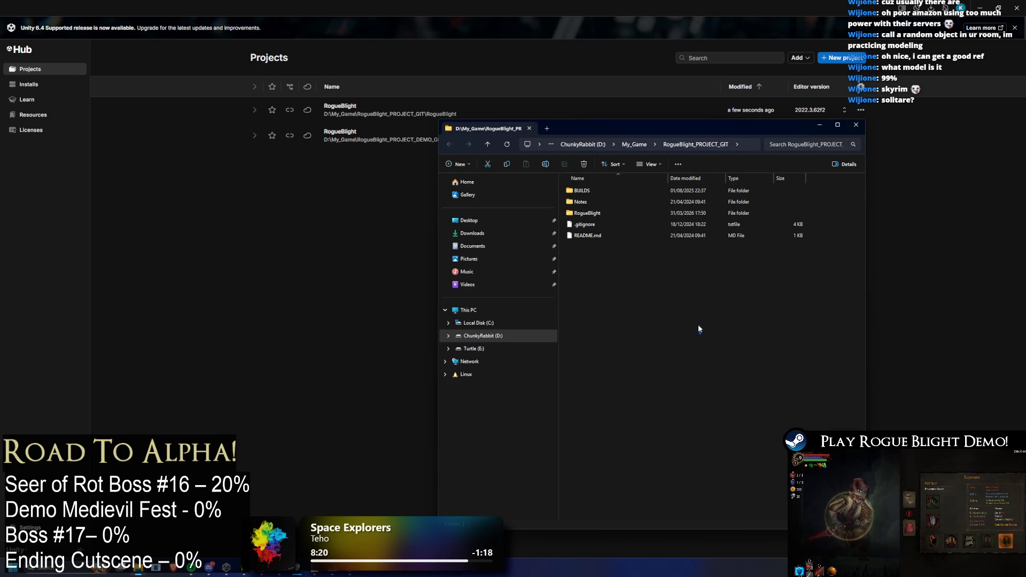
double_click(615, 213)
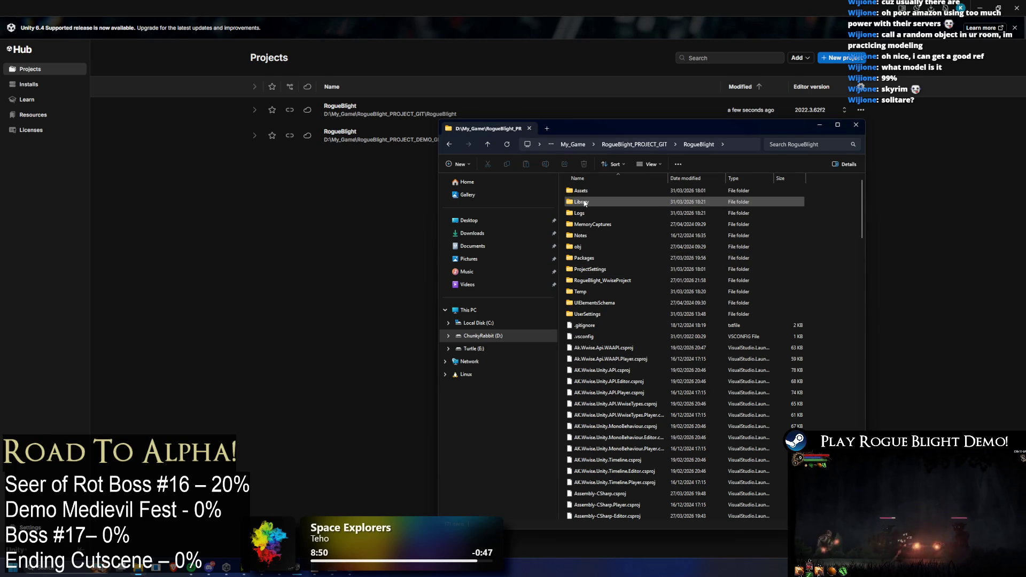
mouse_move(586, 203)
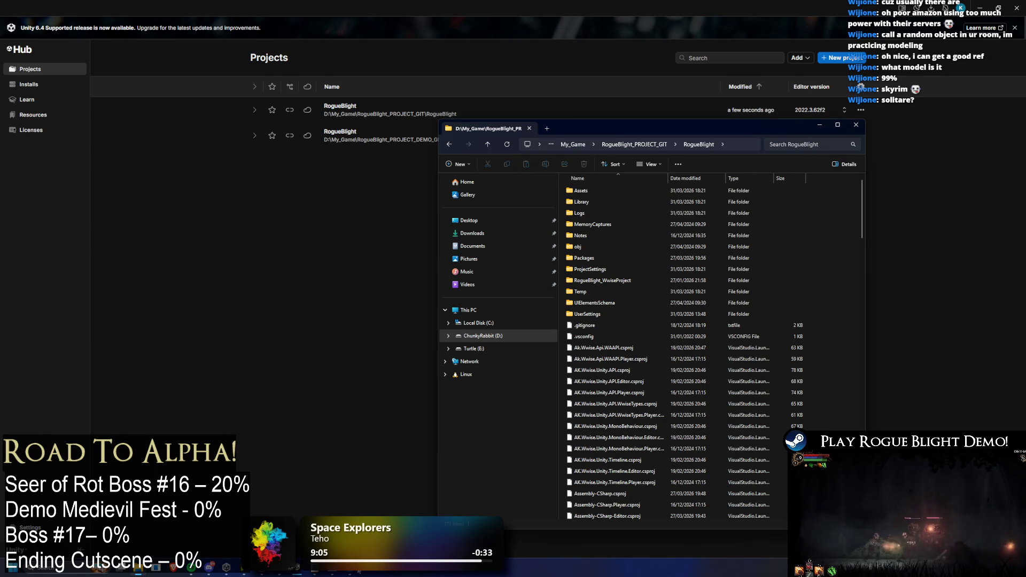
click(351, 576)
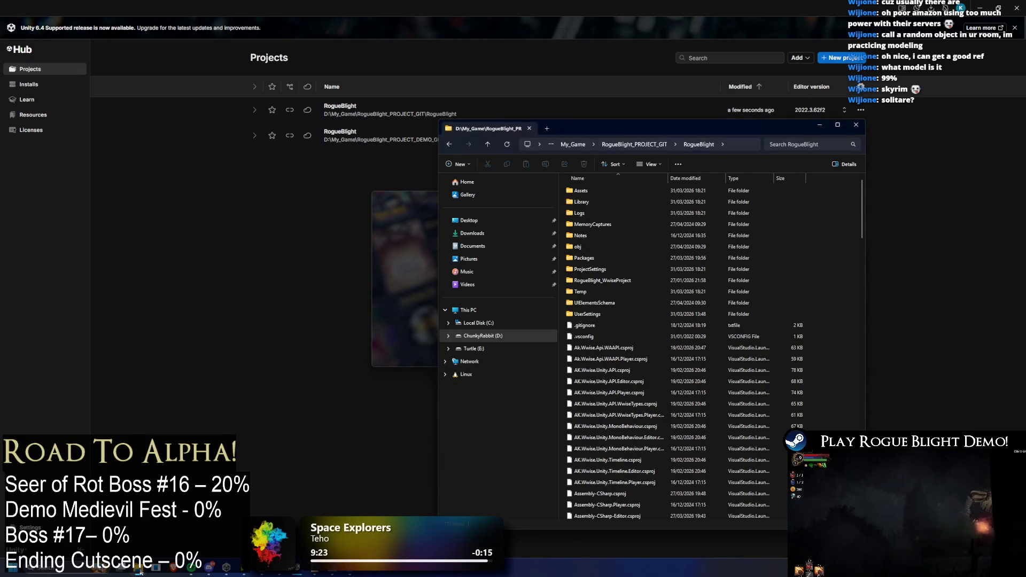
- Minimize File Explorer so the Unity loading splash can start behind it
click(325, 488)
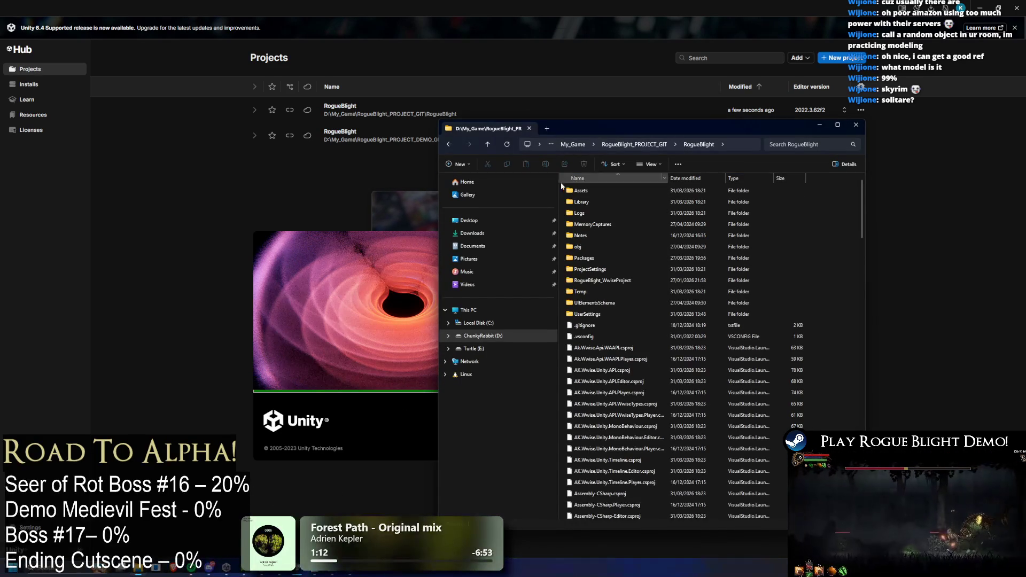
- Check the Library folder's properties (11.4 GB, 57,293 files), then minimize File Explorer
mouse_move(575, 204)
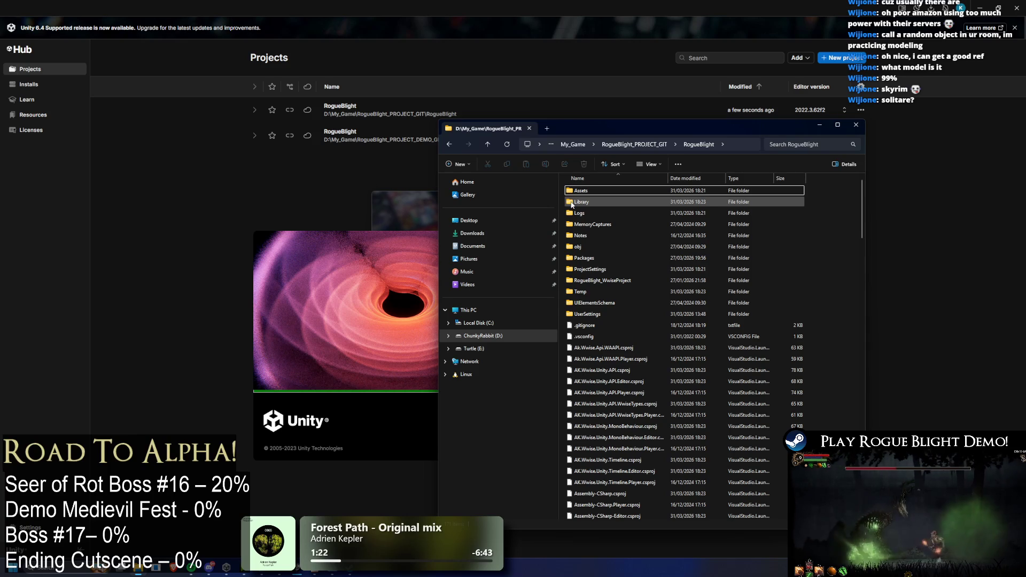
click(571, 205)
right_click(571, 204)
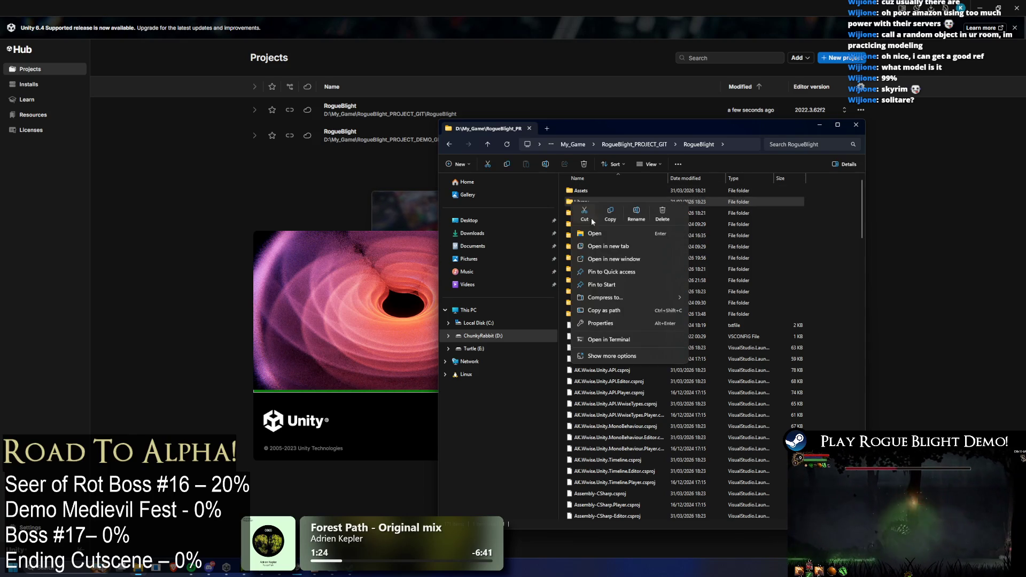
click(617, 323)
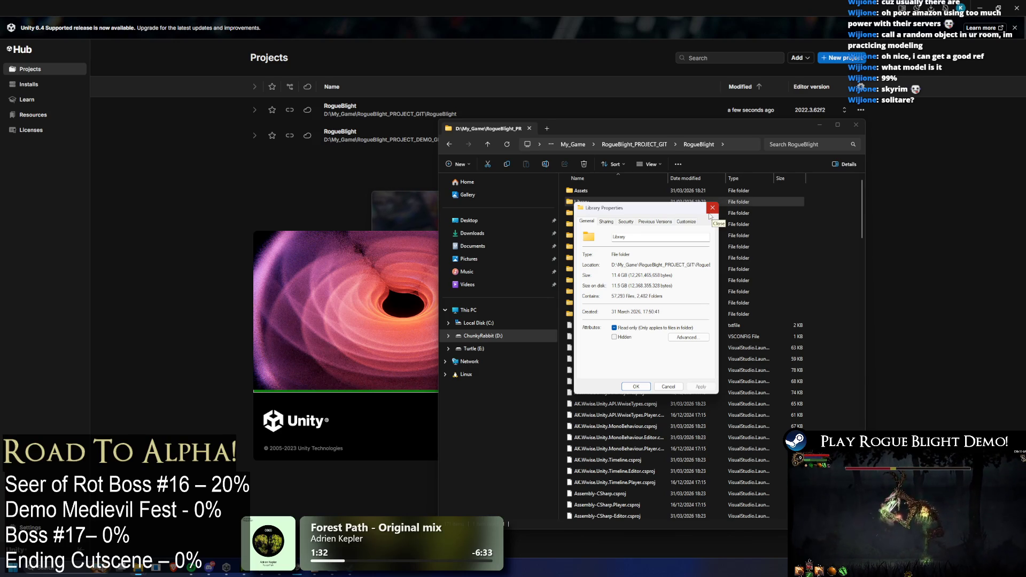
click(713, 212)
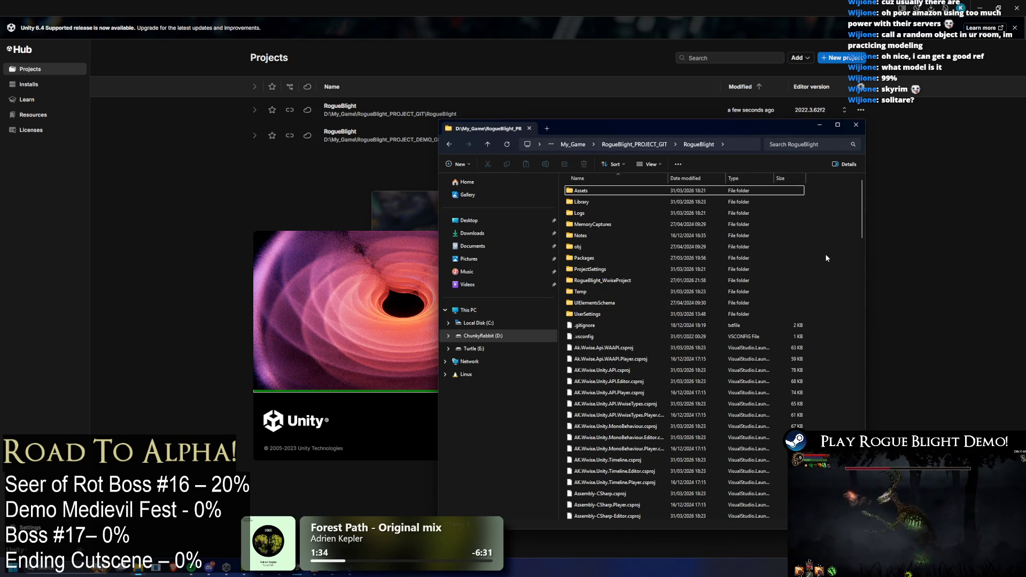
click(818, 127)
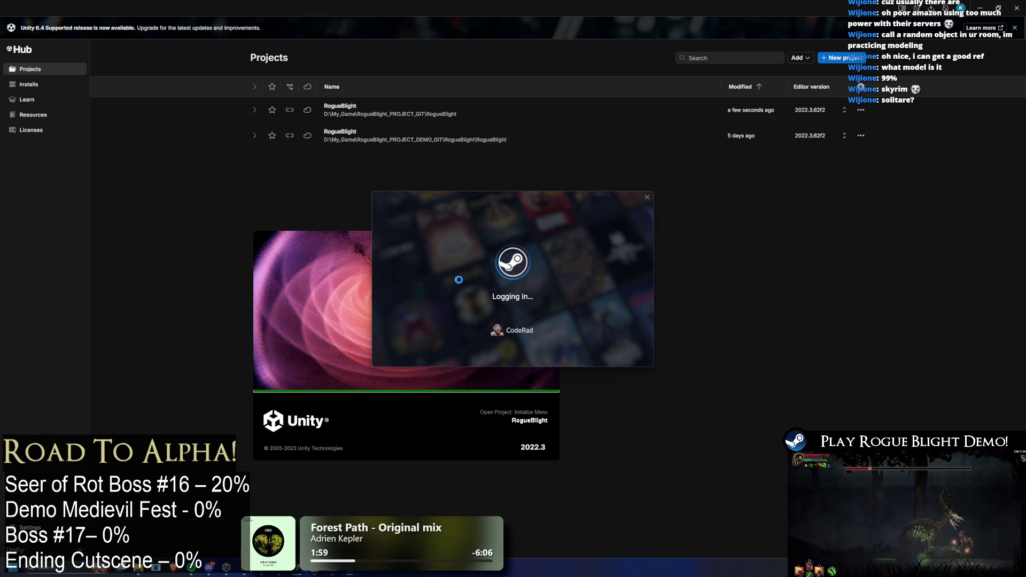
- Bring the Unity loading splash forward, then show the Rogue Blight Demo task list in Notepad
click(347, 279)
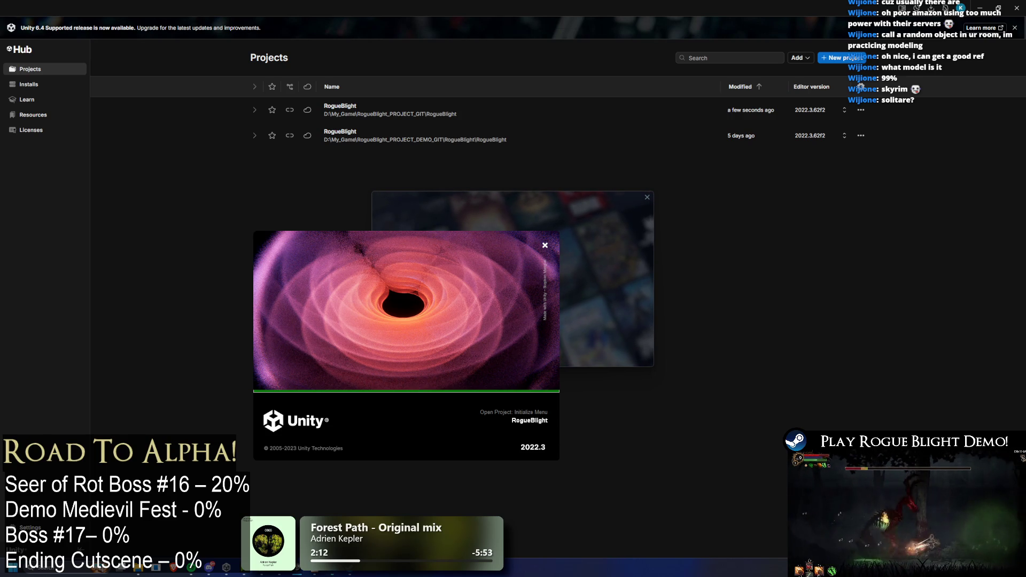
click(319, 573)
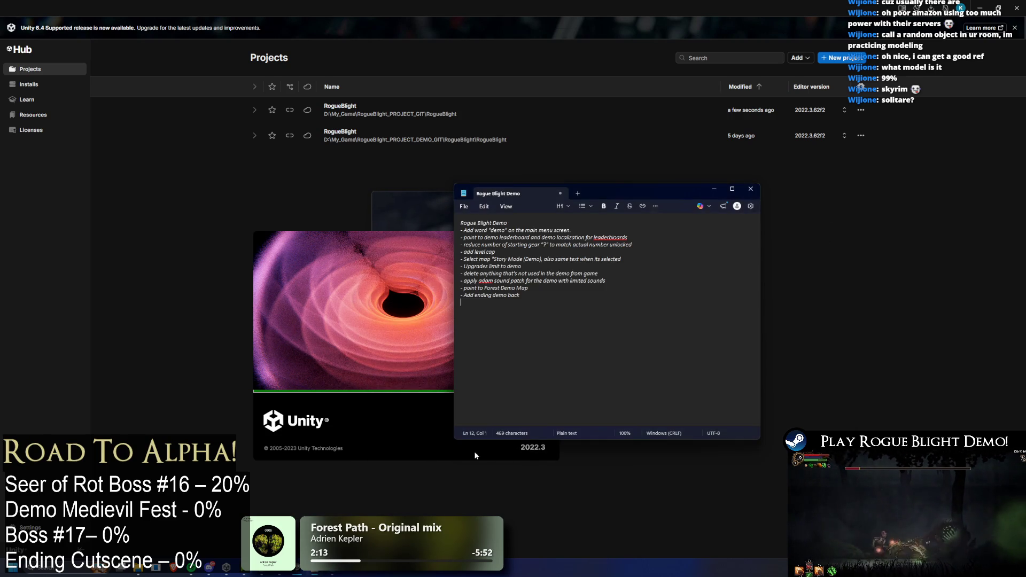
- Minimize the Rogue Blight Demo notes in Notepad
click(714, 189)
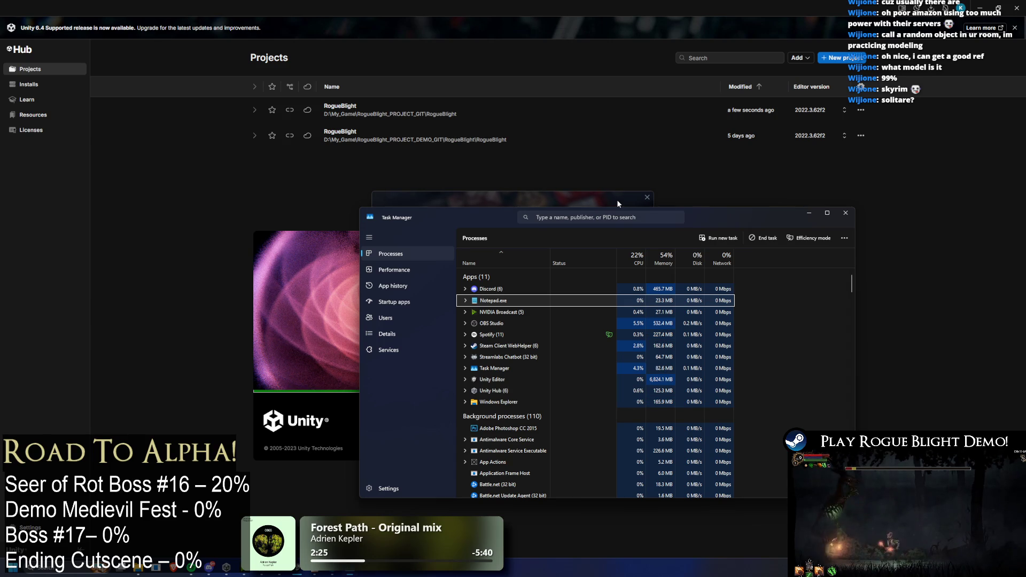
- Find the Steam Client WebHelper process in Task Manager and end it
key(s)
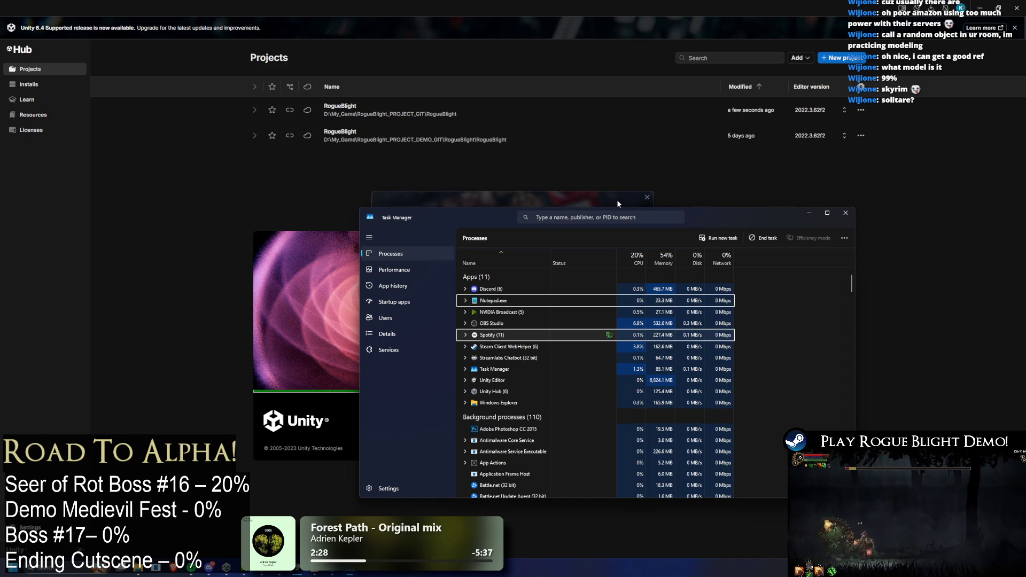
key(s)
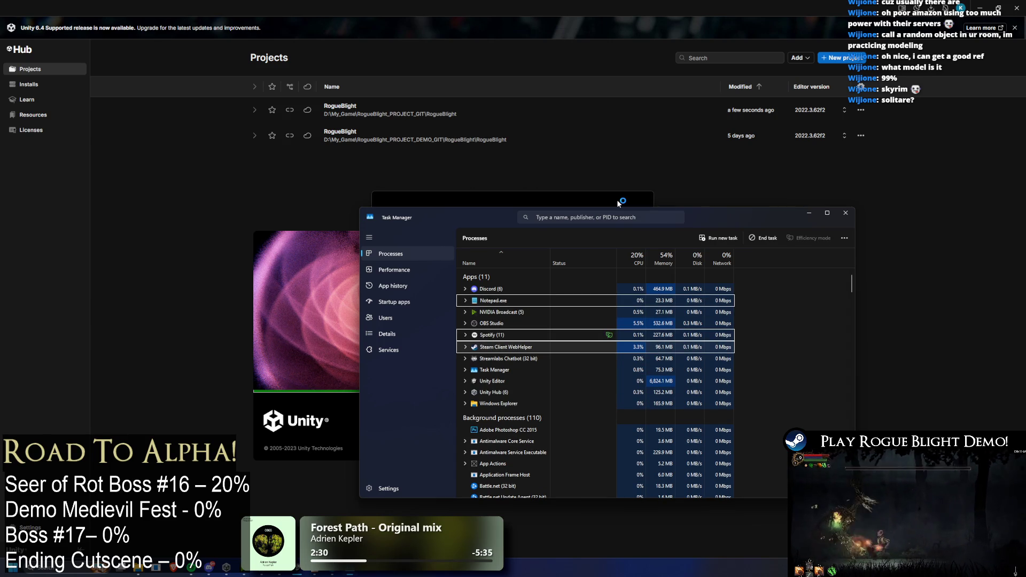
key(s)
key(s)
key(s)
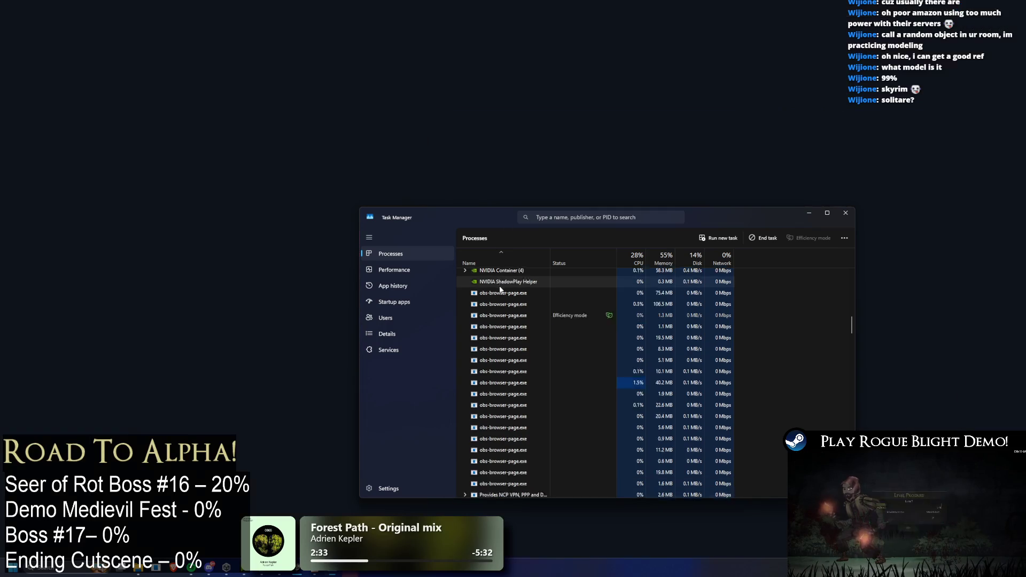
scroll(507, 300, up, 5)
scroll(508, 300, up, 15)
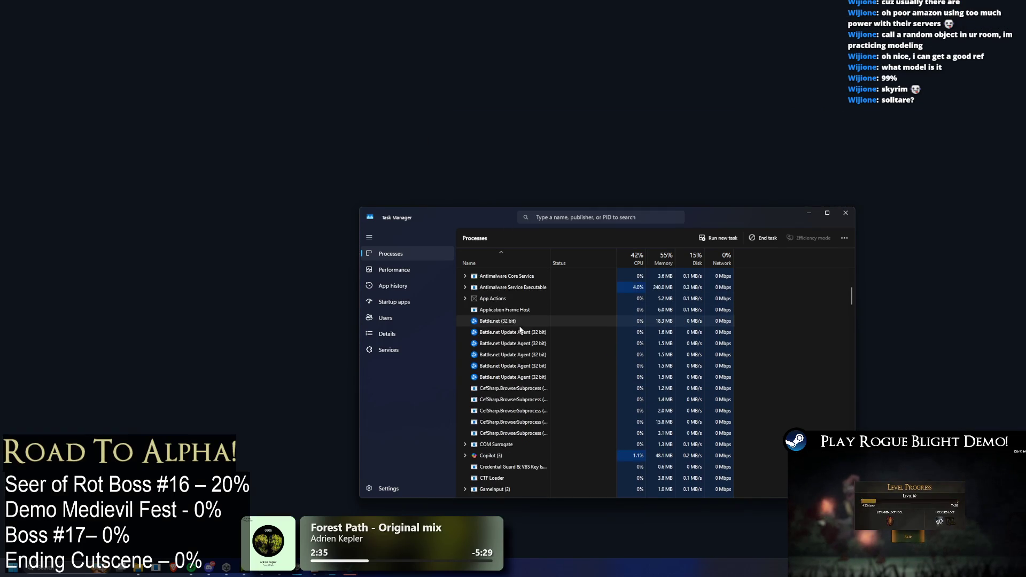
scroll(520, 329, up, 4)
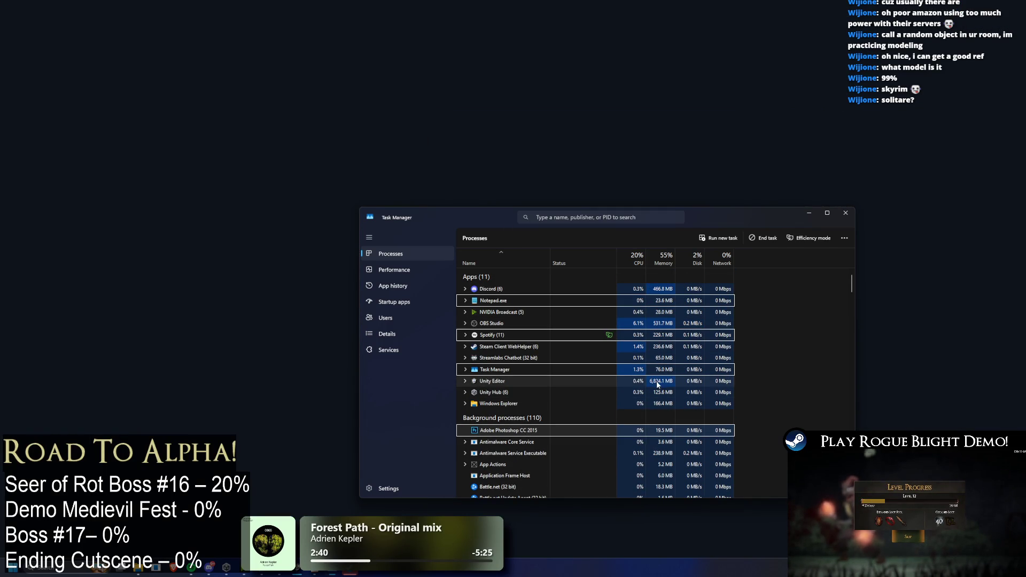
click(550, 346)
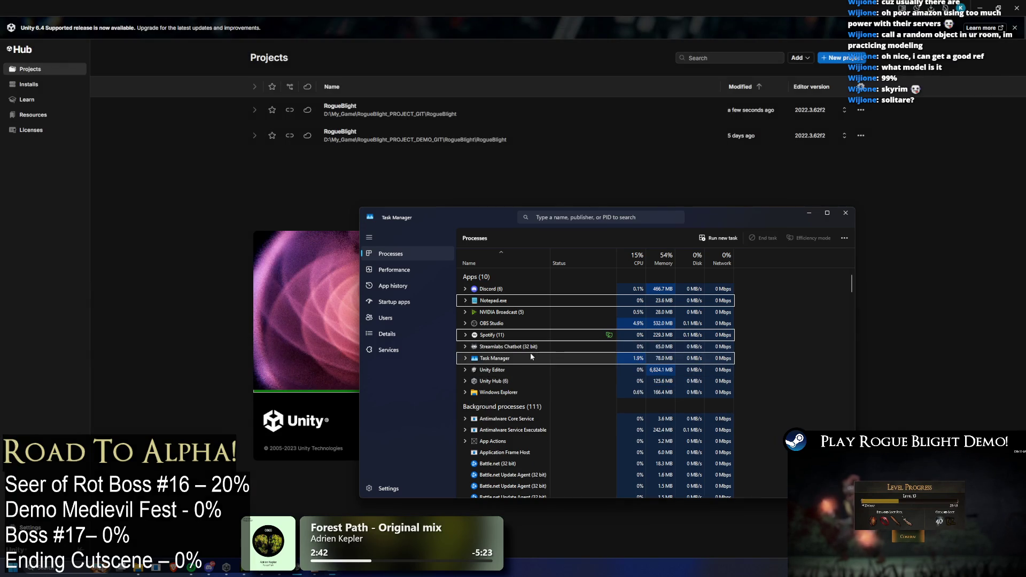
click(764, 238)
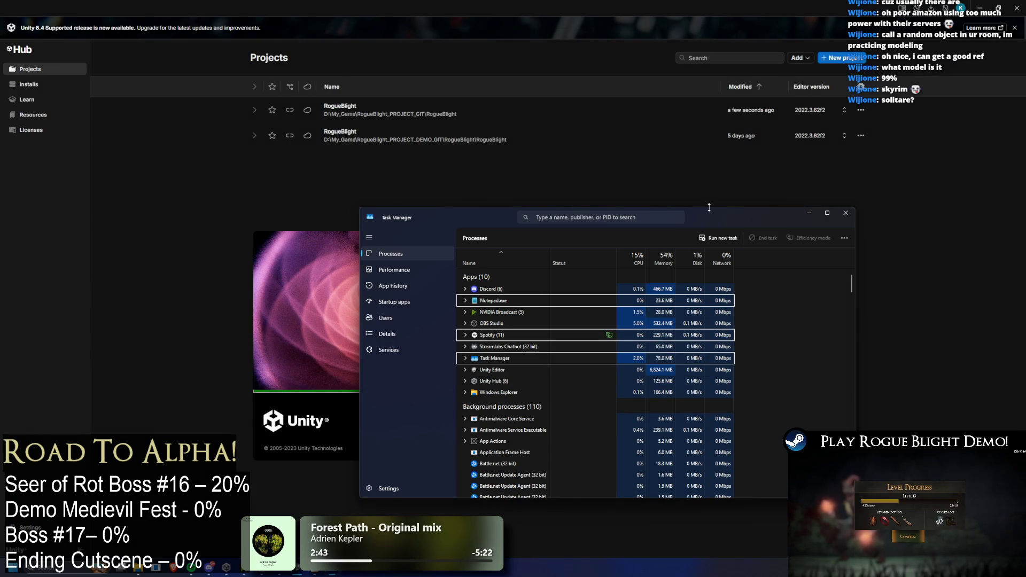
- Move and widen Task Manager, expanding Unity Editor to show its Open Project task
mouse_move(374, 214)
mouse_down()
mouse_move(514, 214)
mouse_move(464, 214)
mouse_move(574, 158)
mouse_up()
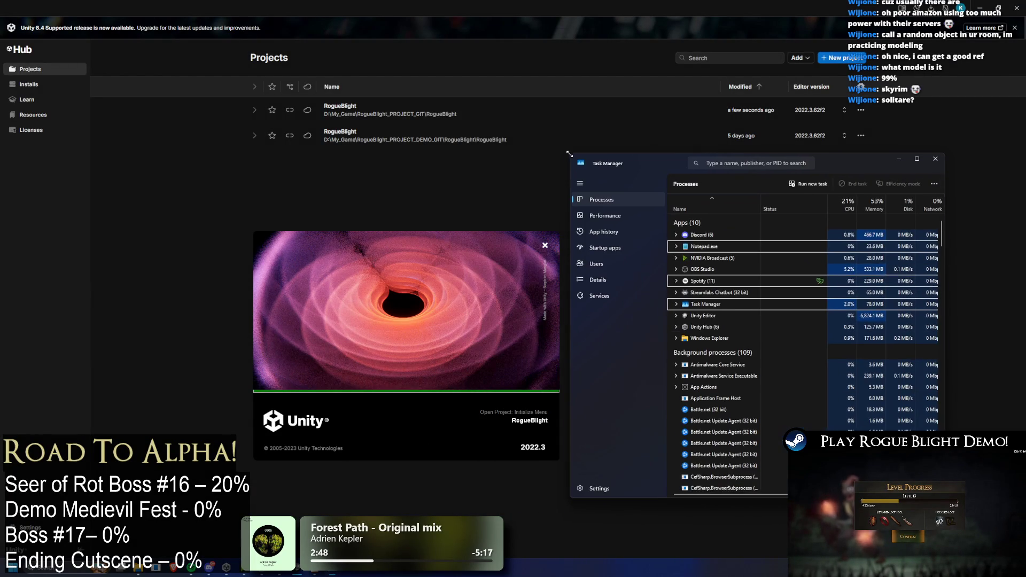
double_click(709, 317)
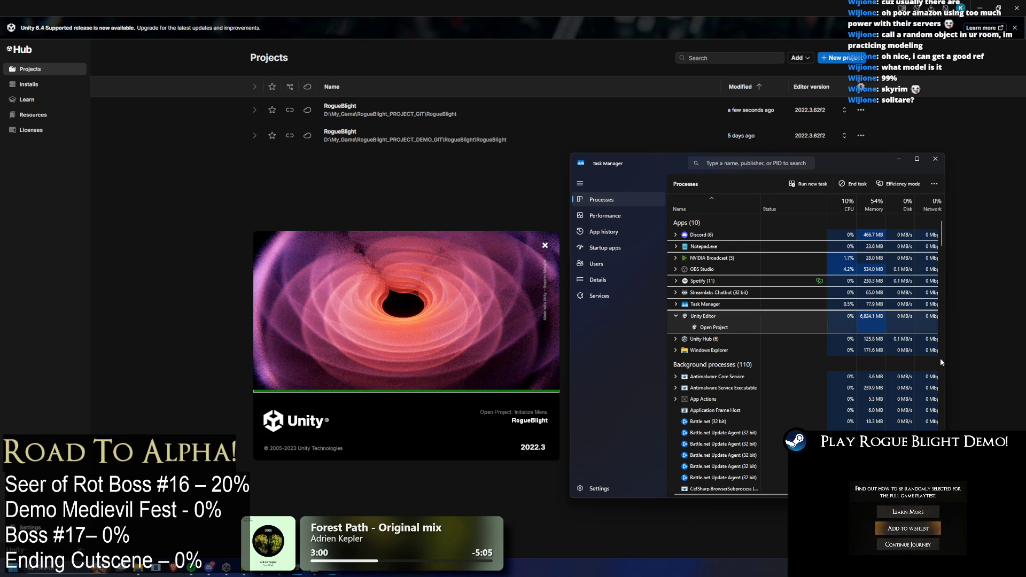
drag(943, 324, 1007, 322)
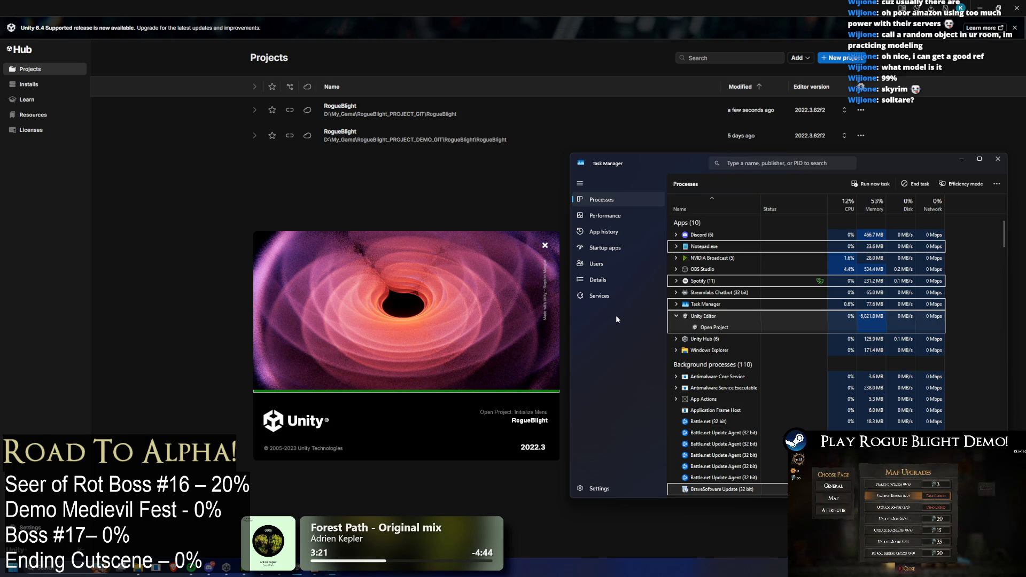
key(super)
- Launch GitHub Desktop from a Start search for 'git' and maximize it
text(git)
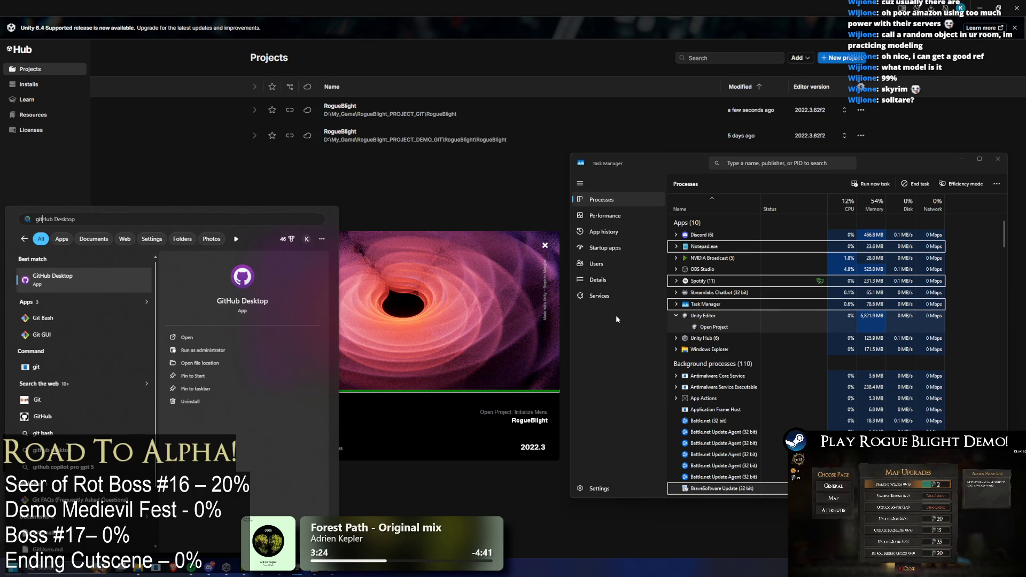
key(Escape)
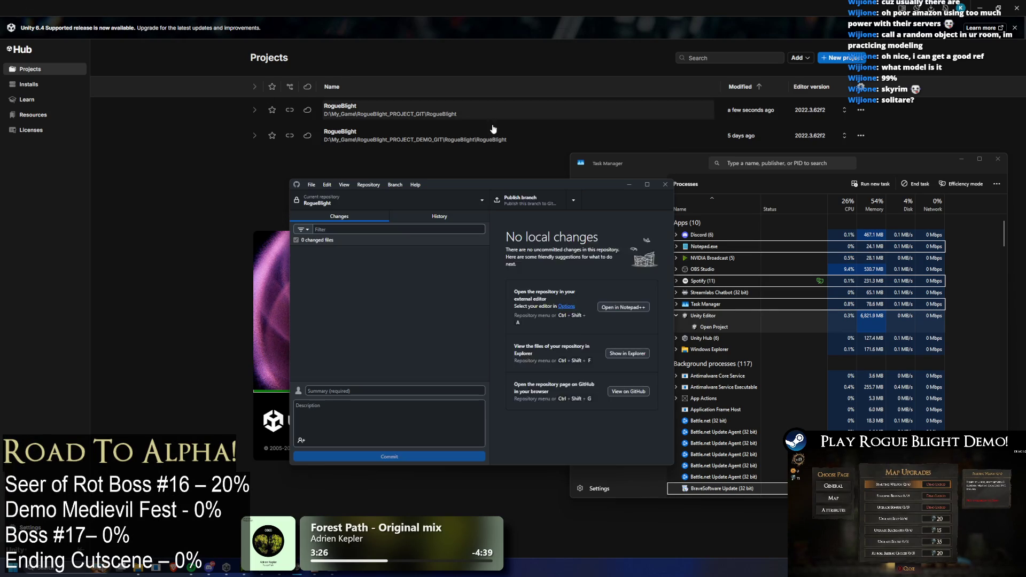
click(647, 184)
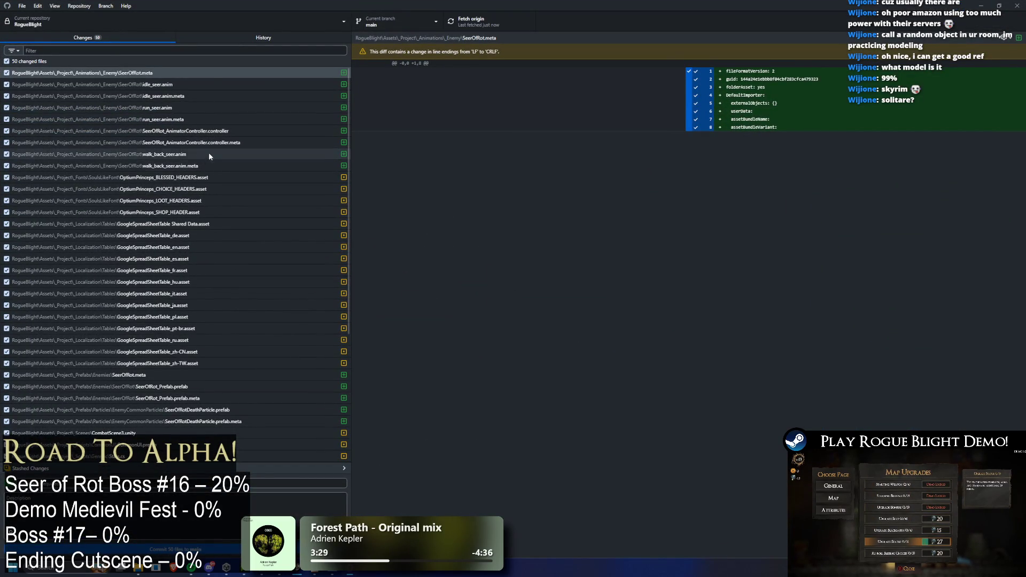
- Review diffs for StatsUIMenu.cs, SeerOfRotMaterial.mat and .meta, ES3Defaults.asset and Localization-Locales.asset
scroll(180, 236, down, 3)
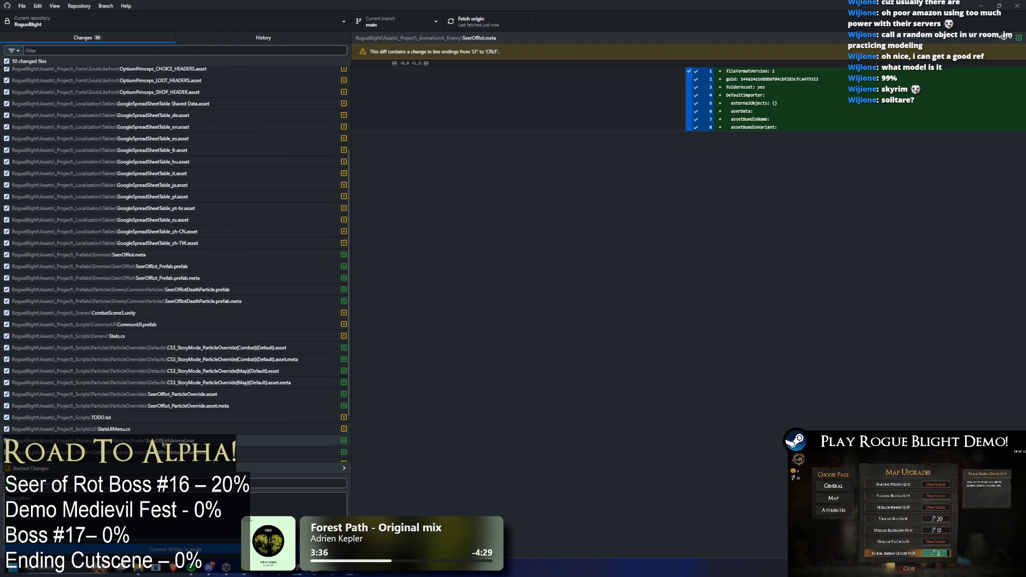
click(144, 429)
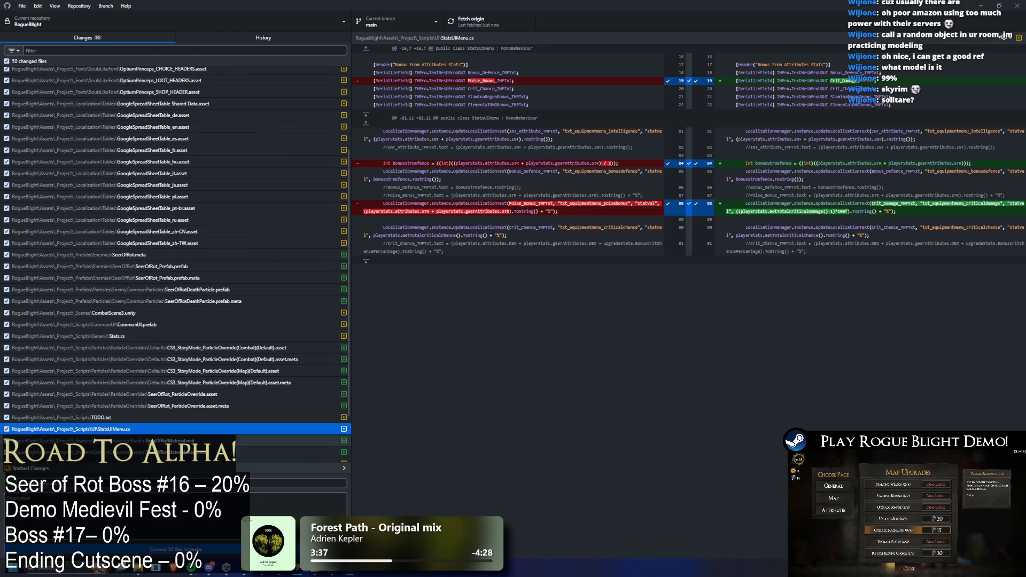
click(144, 441)
click(201, 452)
scroll(201, 428, down, 1)
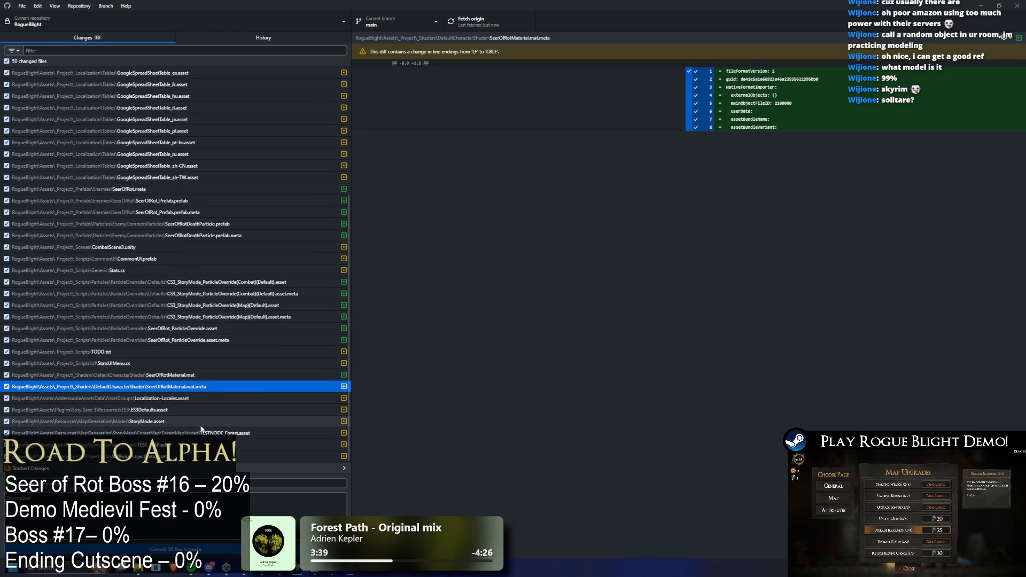
click(176, 410)
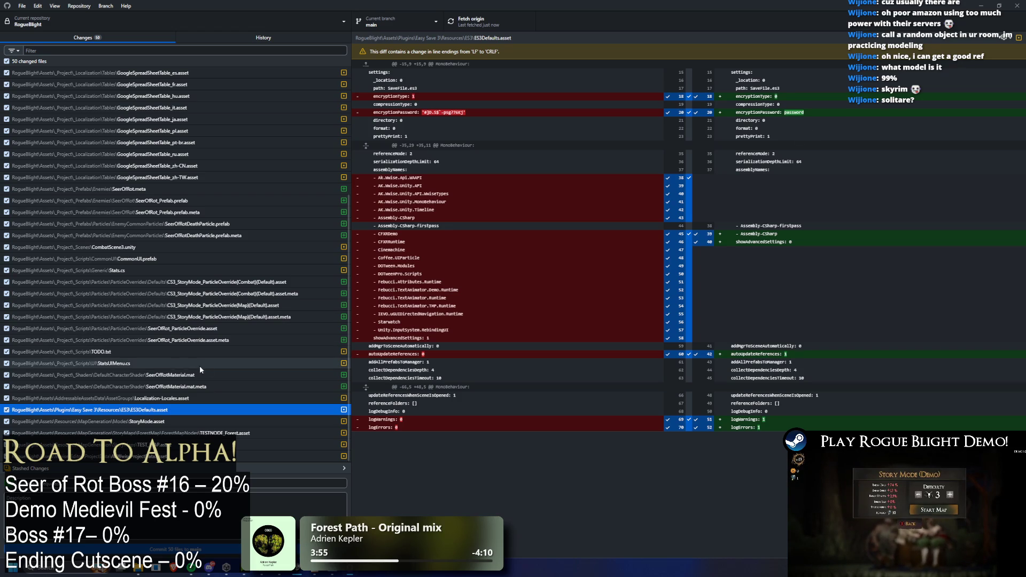
click(172, 398)
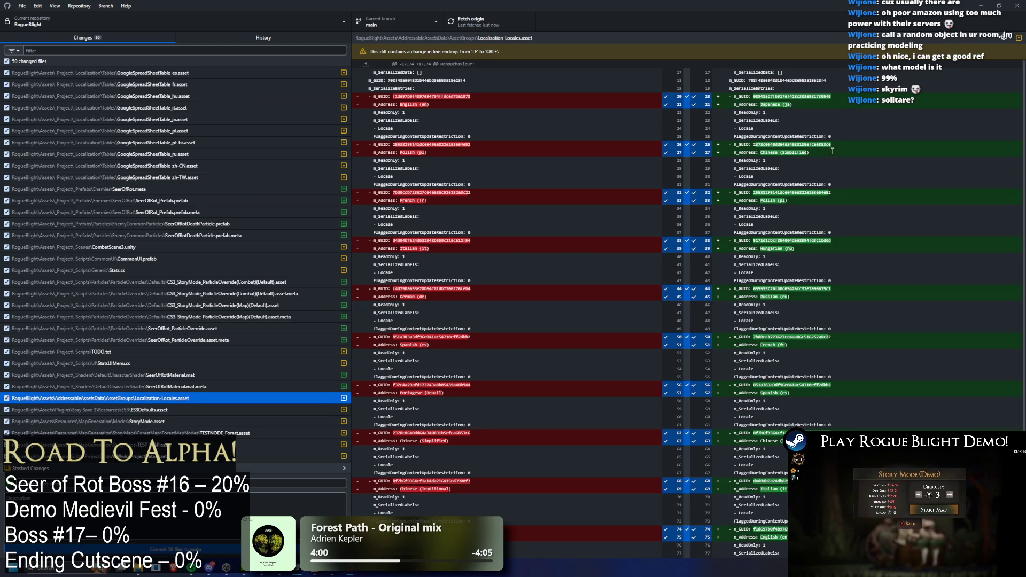
- Scroll through the AkWwiseProjectData.asset diff, then restore GitHub Desktop to reveal Unity Hub
scroll(954, 144, down, 2)
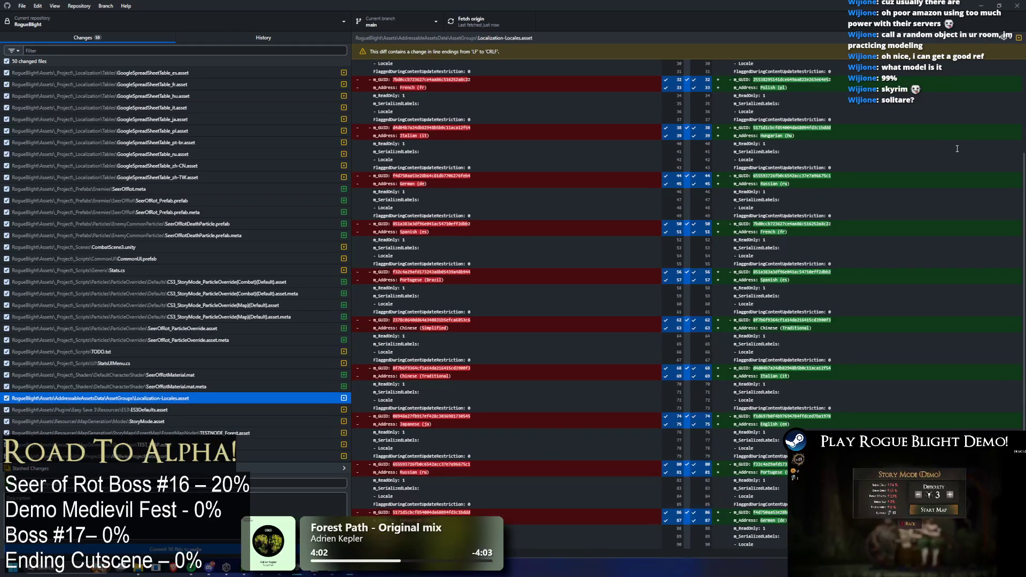
scroll(958, 149, up, 2)
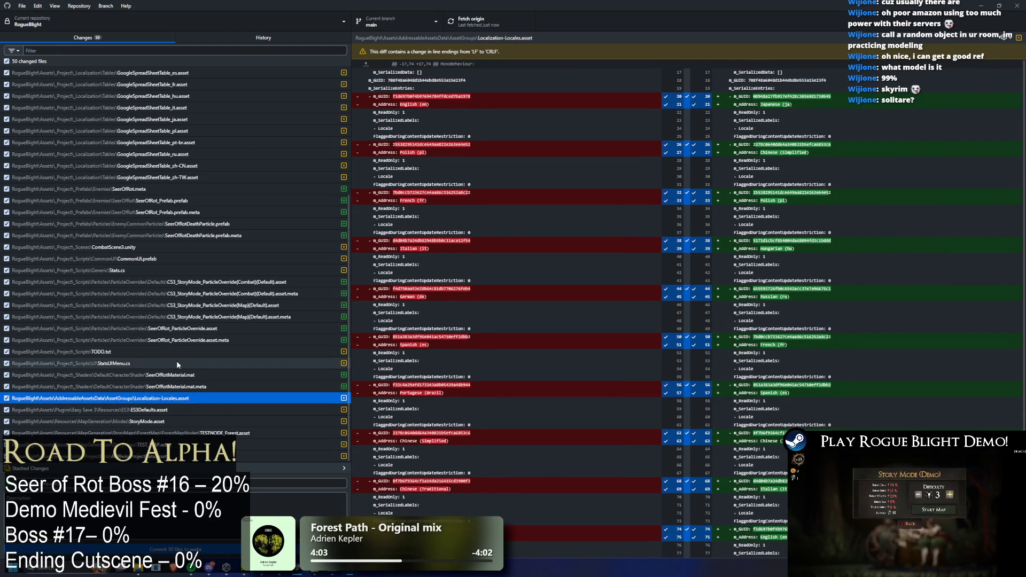
scroll(729, 298, down, 2)
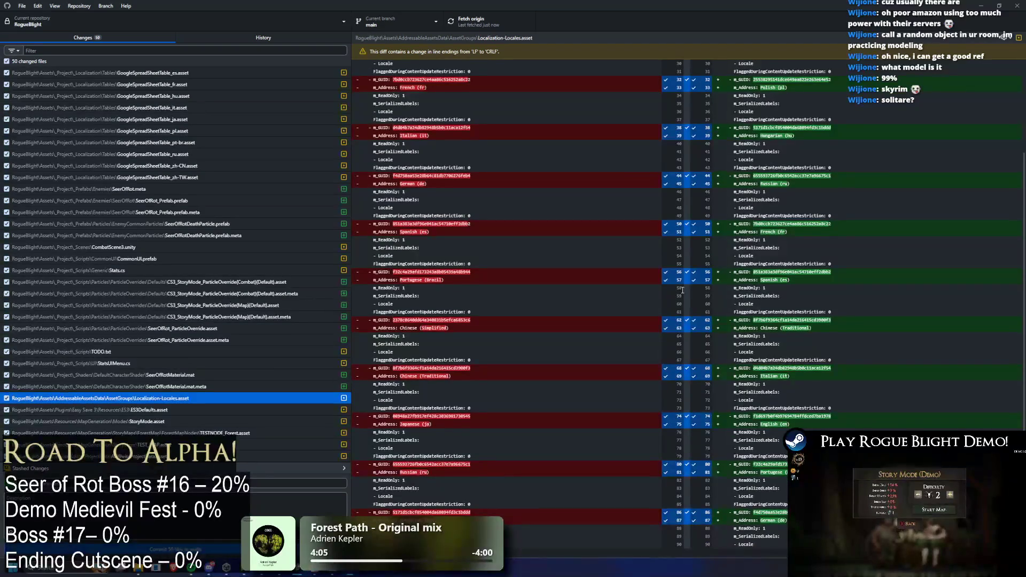
key(Down)
key(Down)
key(Down)
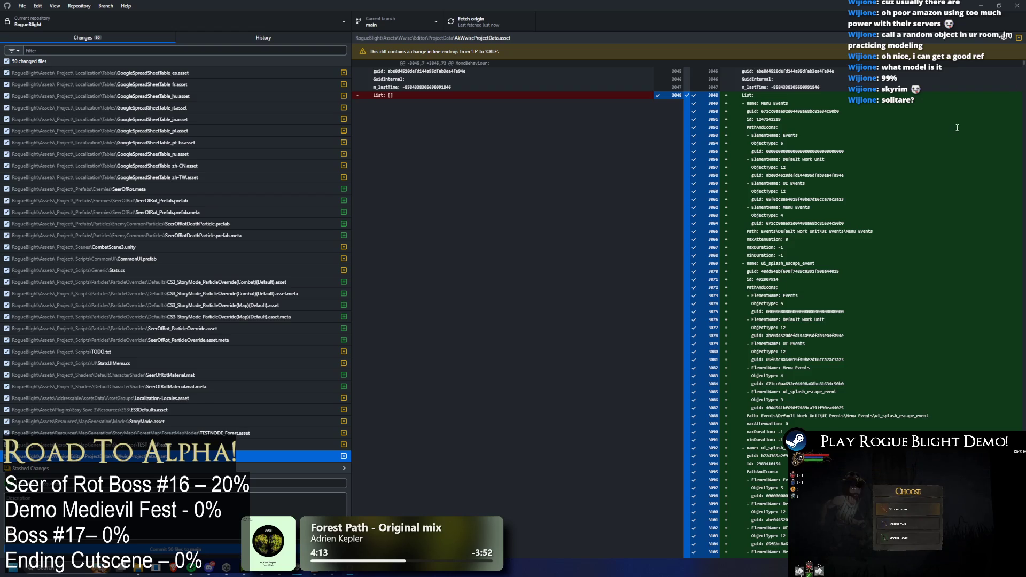
scroll(961, 124, down, 20)
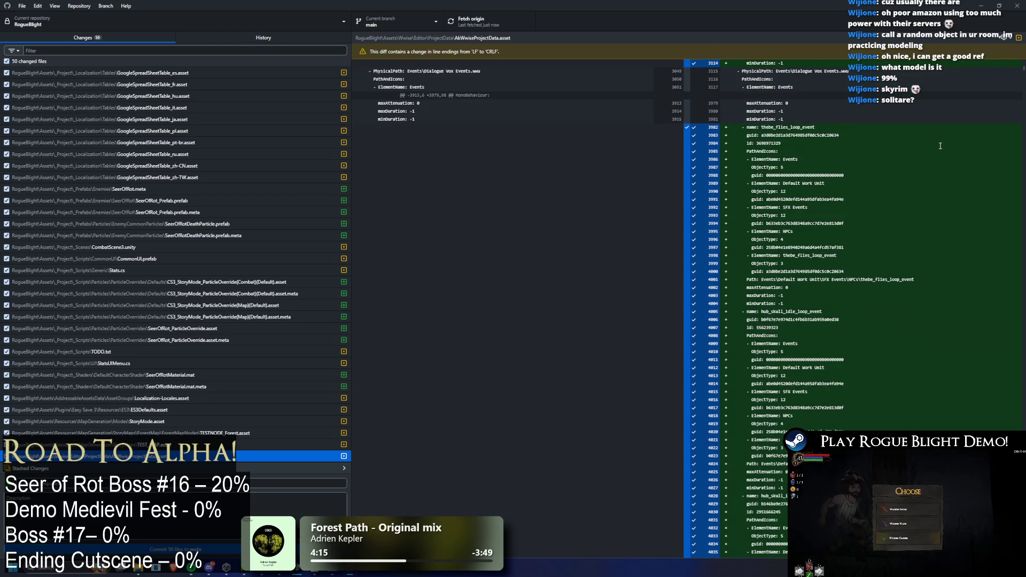
middle_click(880, 397)
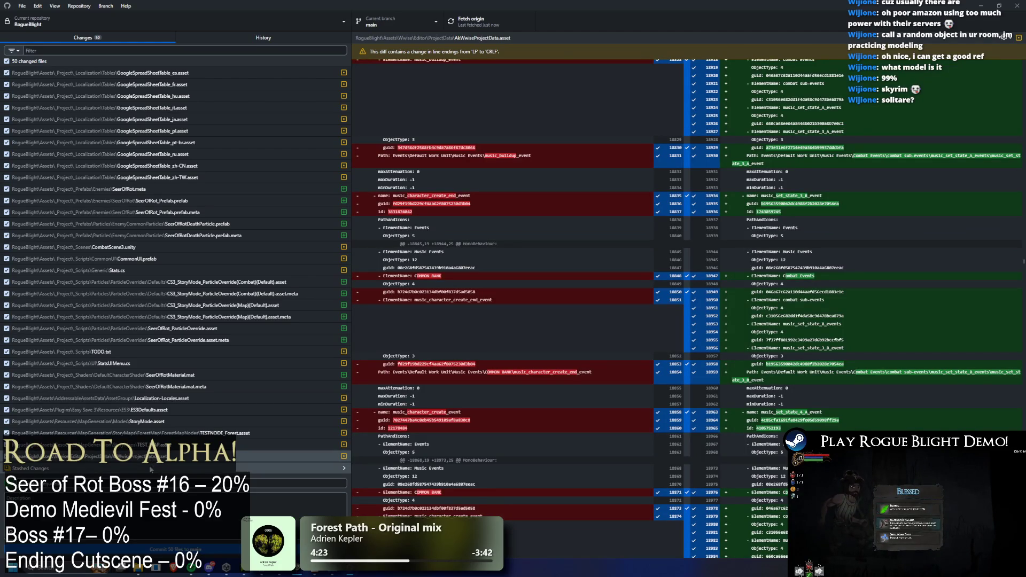
mouse_move(546, 6)
mouse_down()
mouse_move(535, 497)
mouse_move(547, 529)
mouse_move(690, 73)
mouse_move(690, 93)
mouse_up()
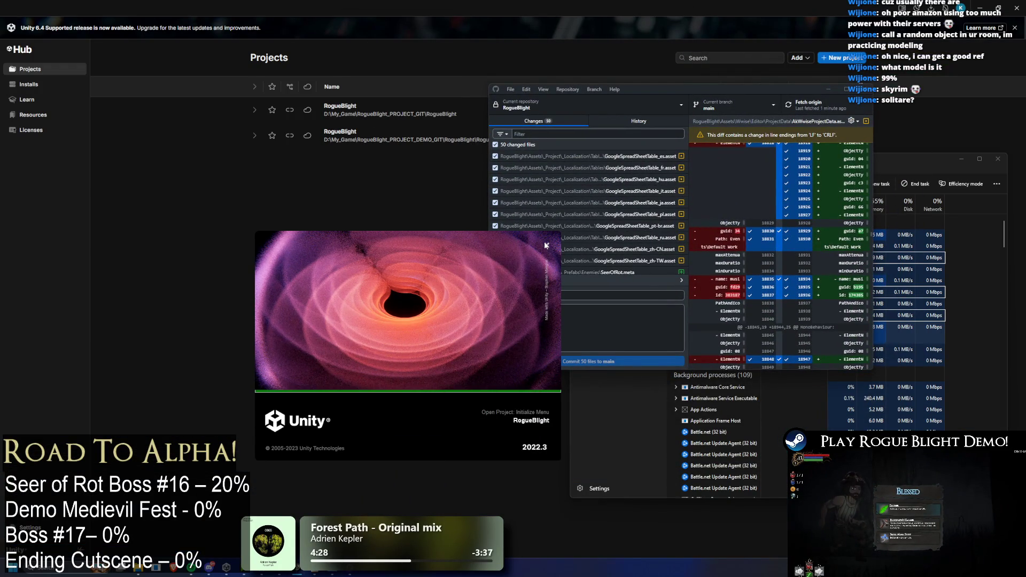
- Check Unity Hub's project list, then maximize GitHub Desktop on the StoryMode.asset diff
click(994, 359)
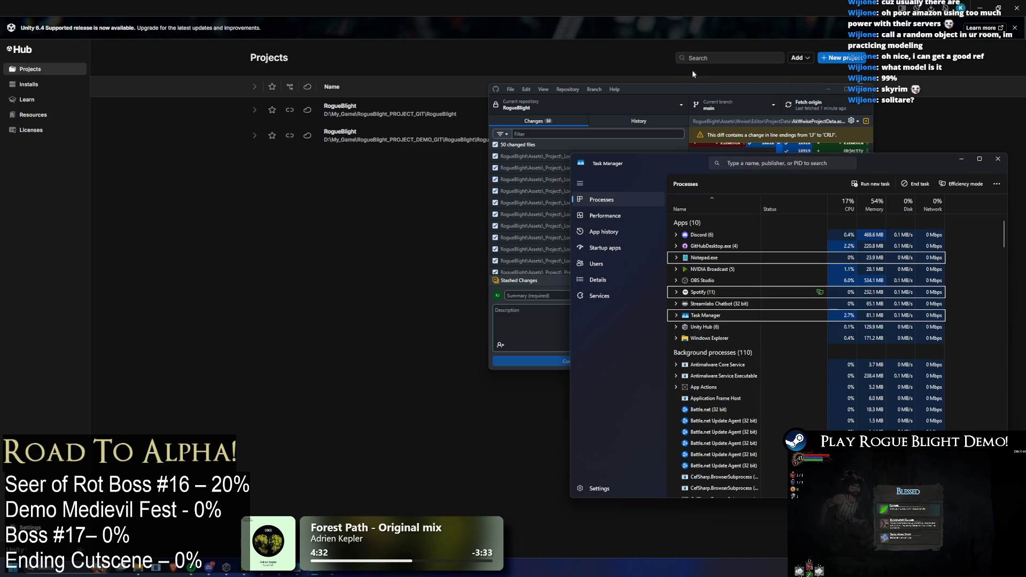
click(691, 67)
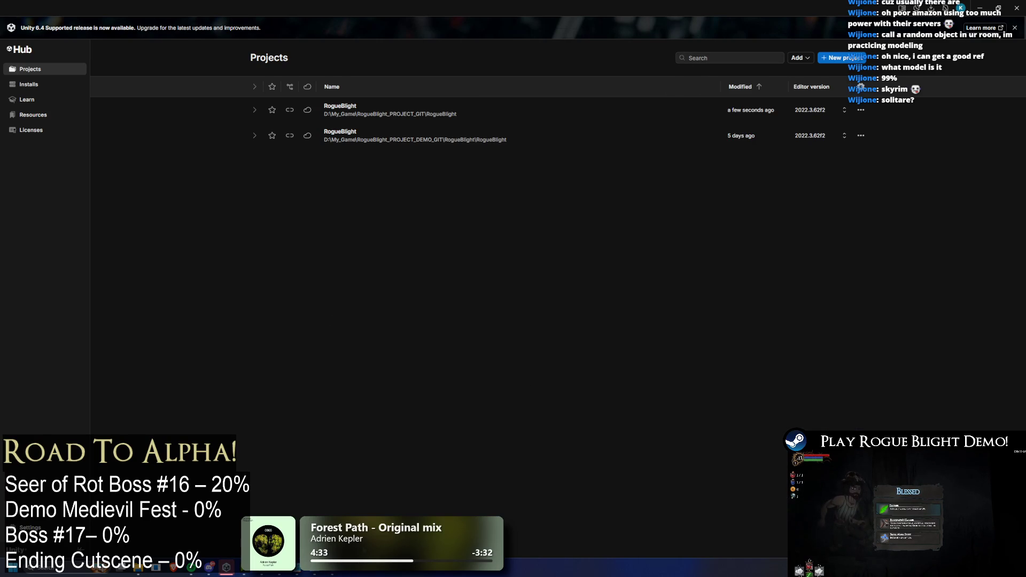
key(alt+Tab)
double_click(682, 89)
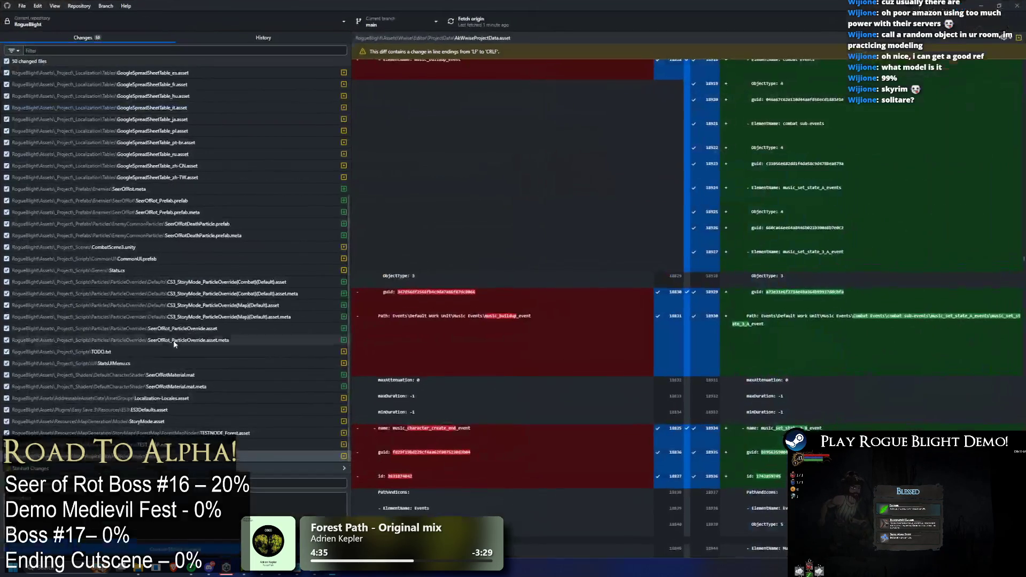
click(153, 419)
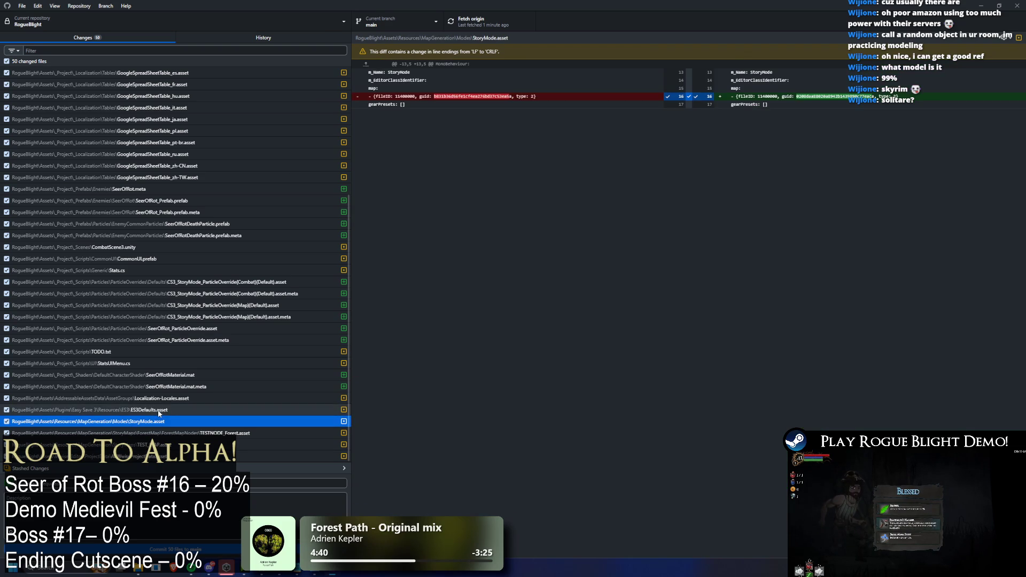
- Discard changes to ES3Defaults.asset, AkWwiseProjectData.asset and Localization-Locales.asset
click(158, 410)
right_click(161, 412)
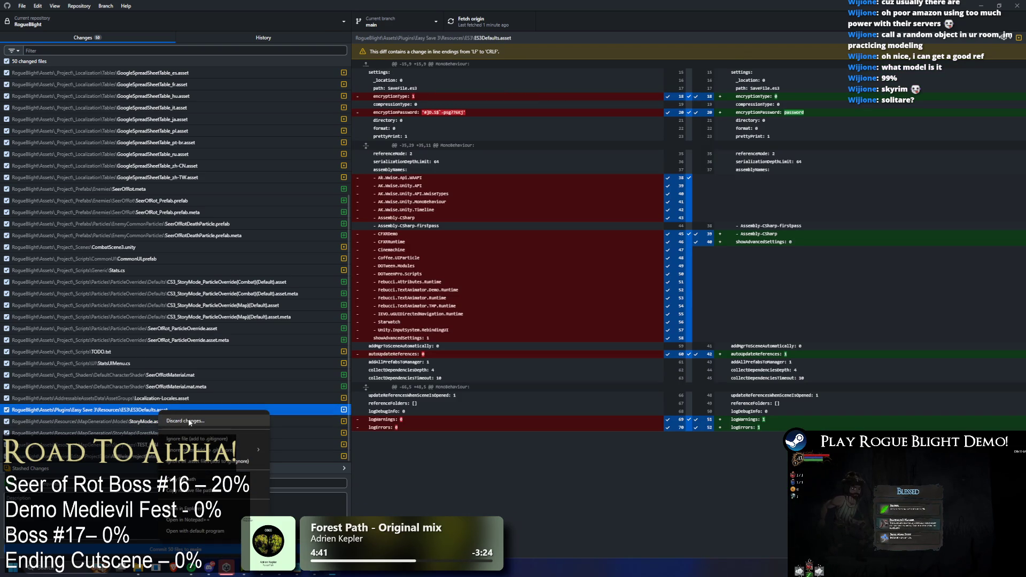
click(189, 422)
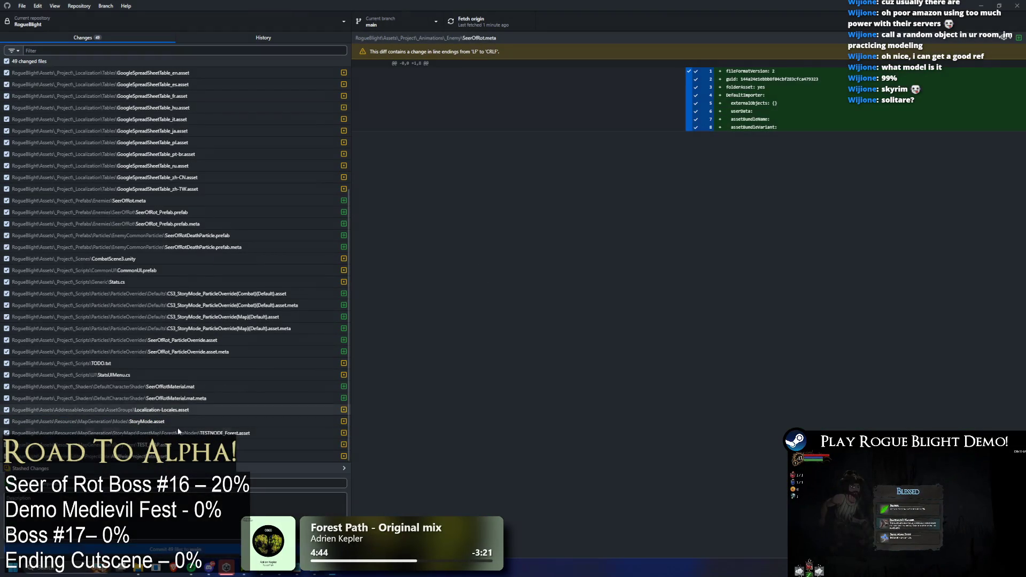
click(160, 456)
right_click(160, 456)
click(199, 346)
click(535, 320)
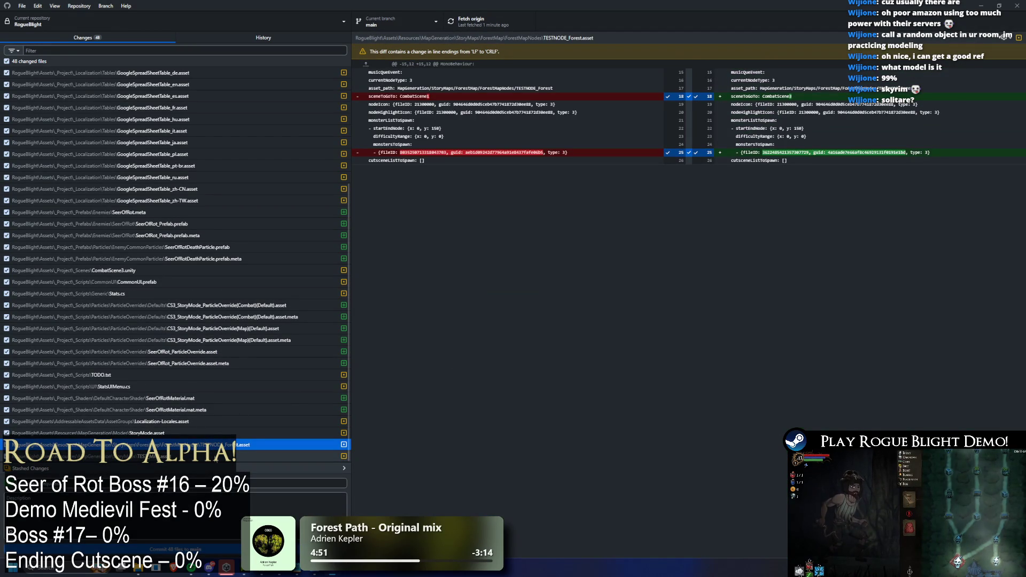
click(180, 420)
right_click(180, 420)
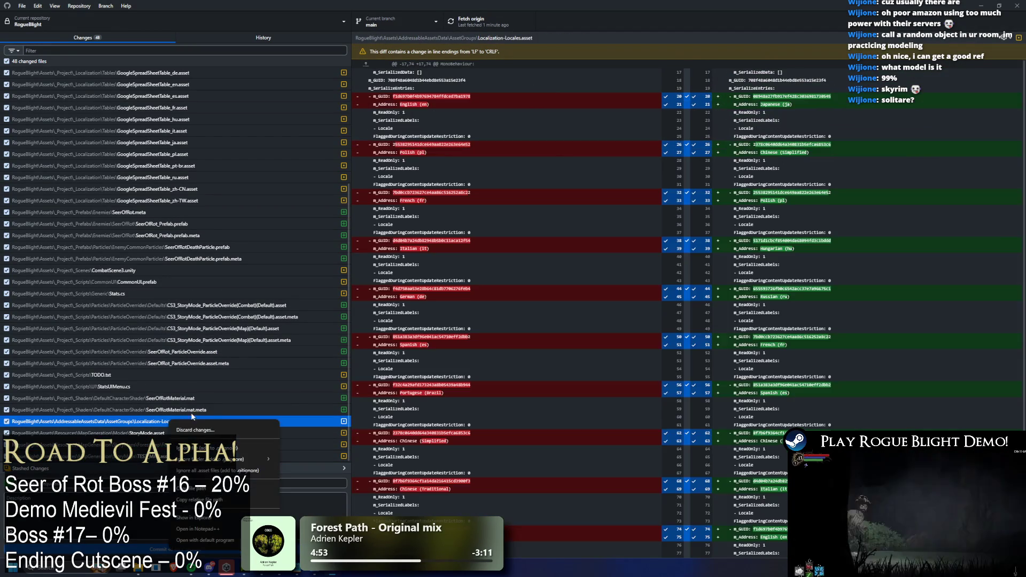
click(196, 430)
click(536, 319)
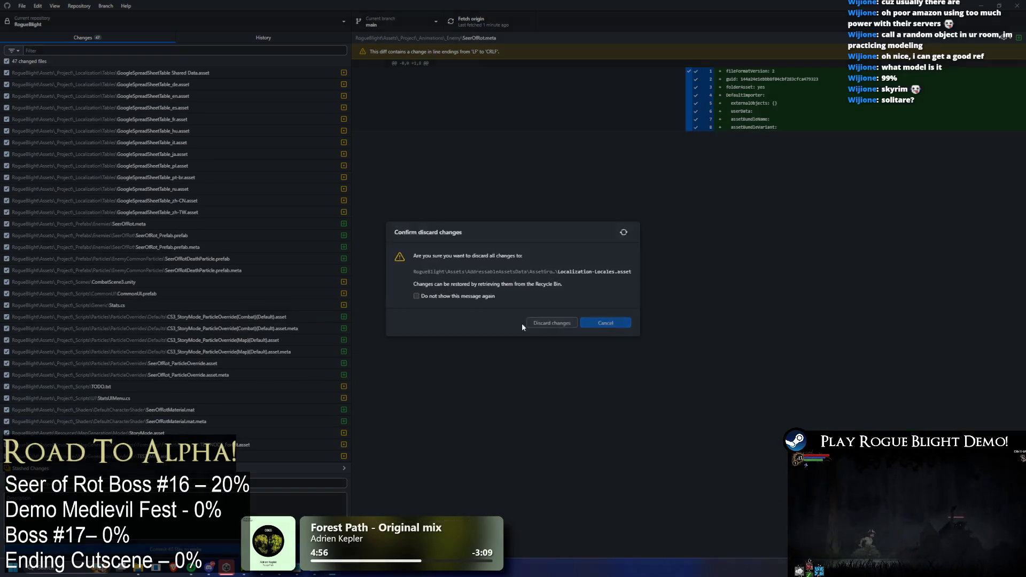
- Commit the remaining 47 changed files to main and push to origin
scroll(134, 288, up, 3)
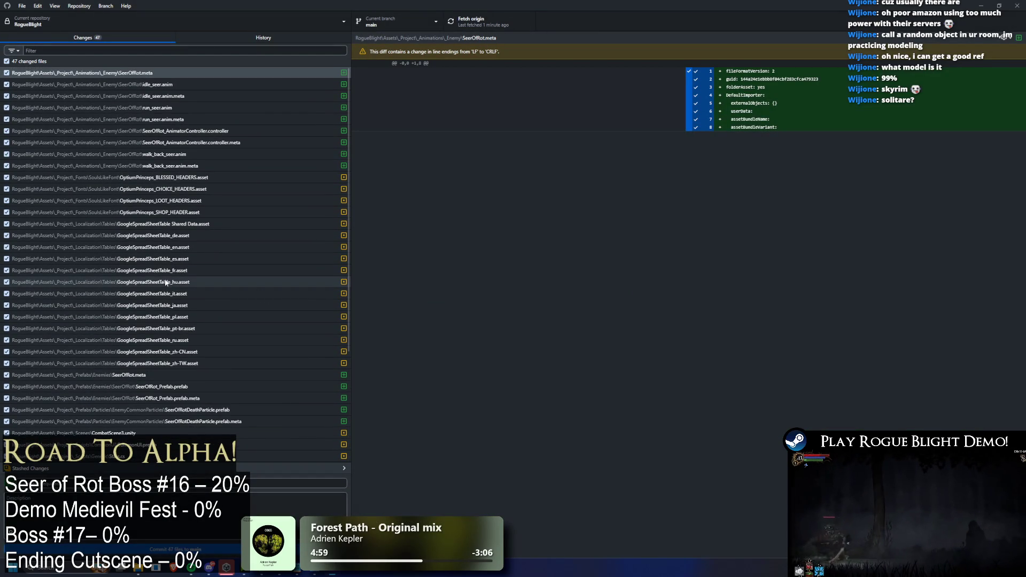
click(171, 468)
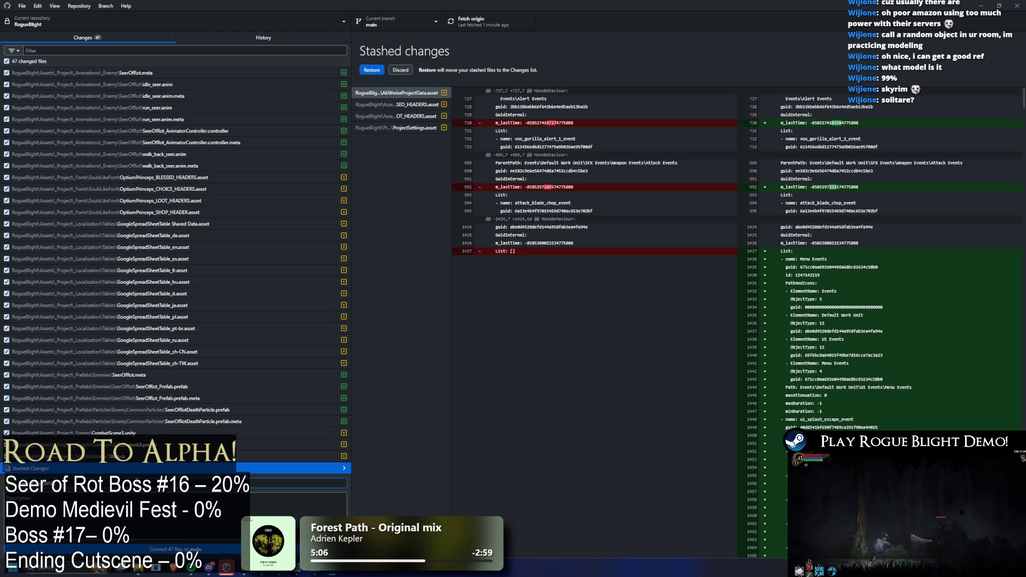
click(228, 549)
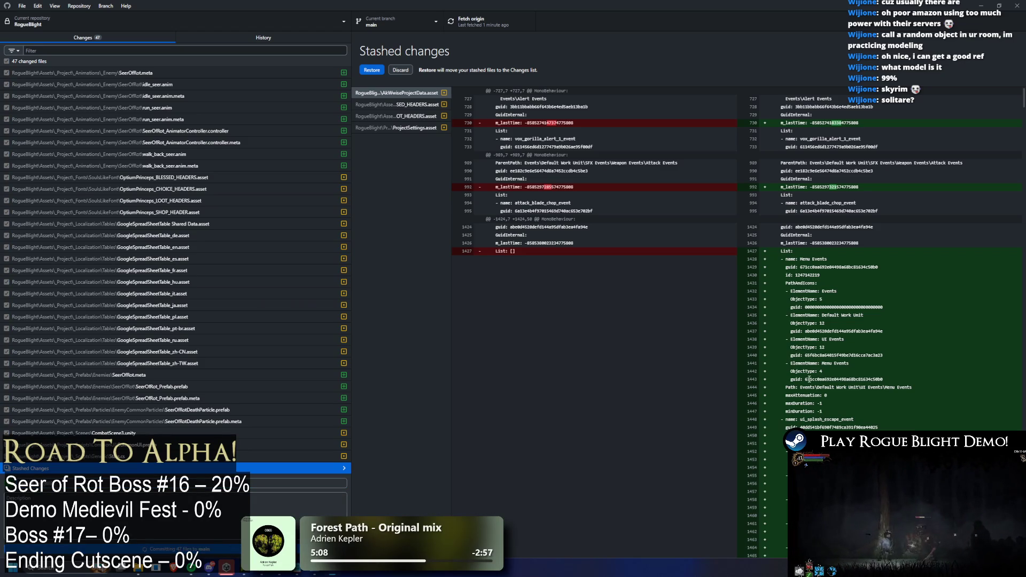
click(529, 20)
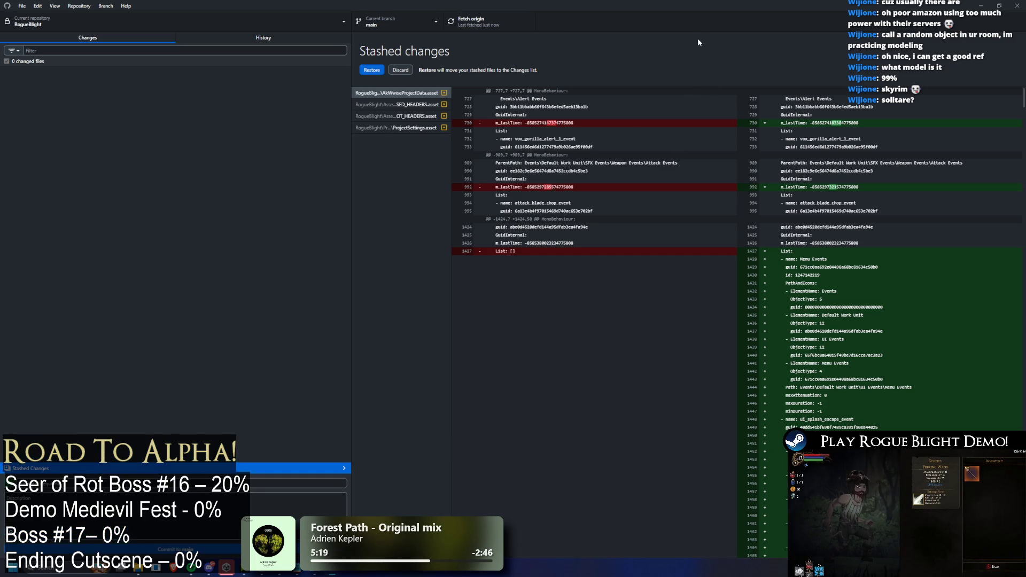
key(alt+Tab)
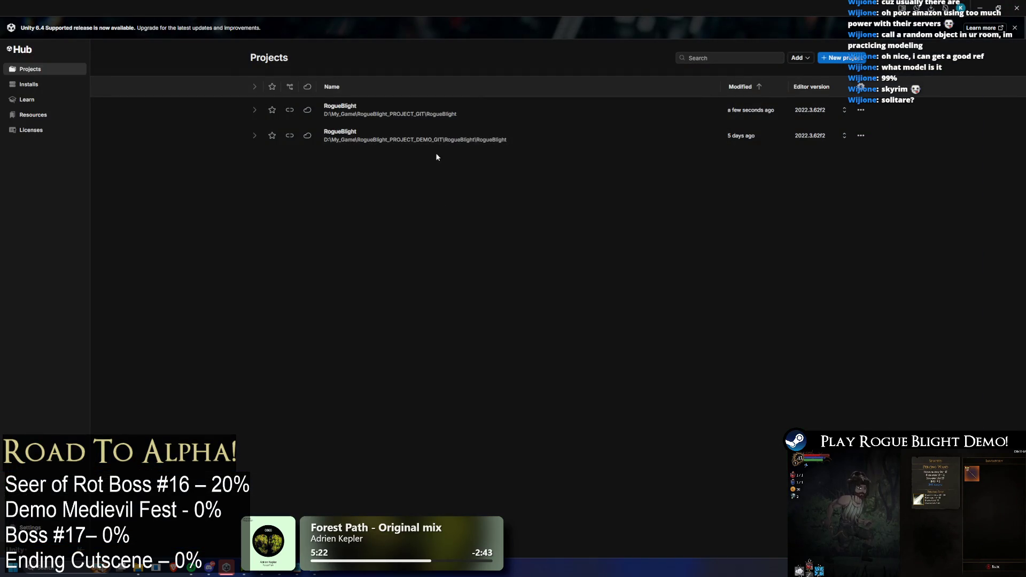
- Launch the first RogueBlight project, from RogueBlight_PROJECT_GIT, in the Hub's Projects list
click(428, 110)
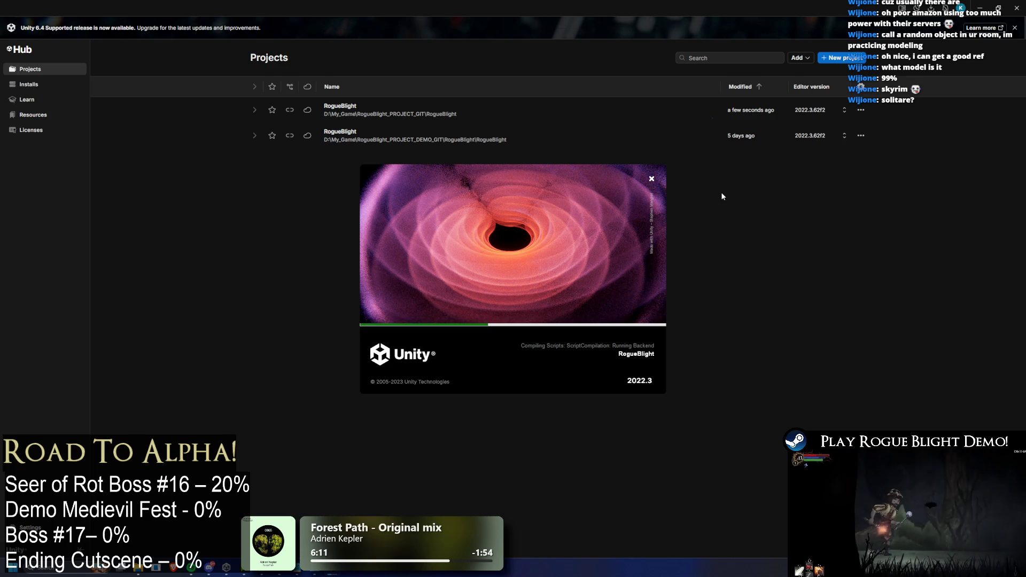
- Bring up the File Explorer window showing the RogueBlight project folder over Unity
click(147, 571)
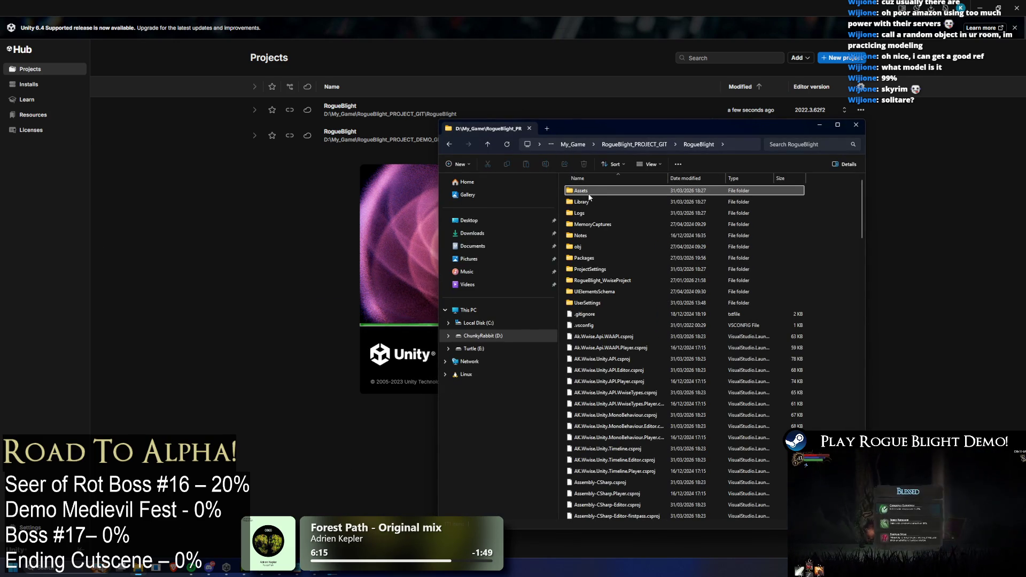
mouse_move(590, 197)
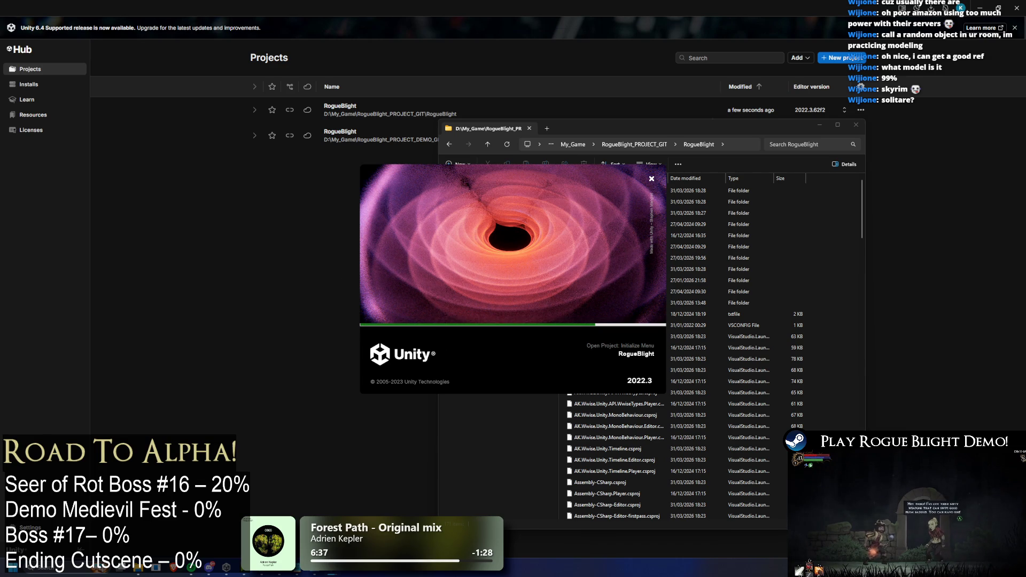
key(super)
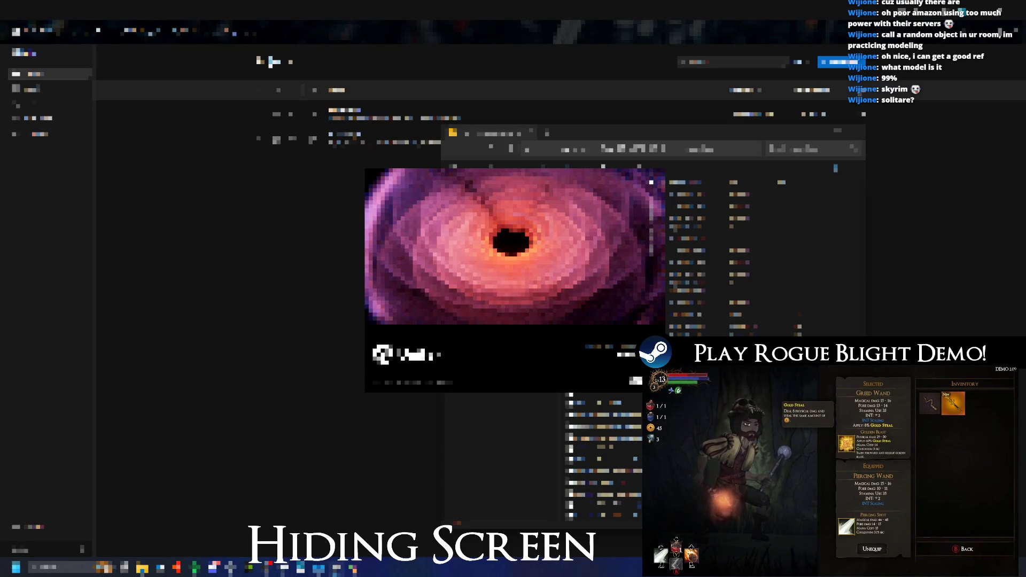
- Navigate File Explorer up to This PC and open the D: drive's file listing
click(608, 206)
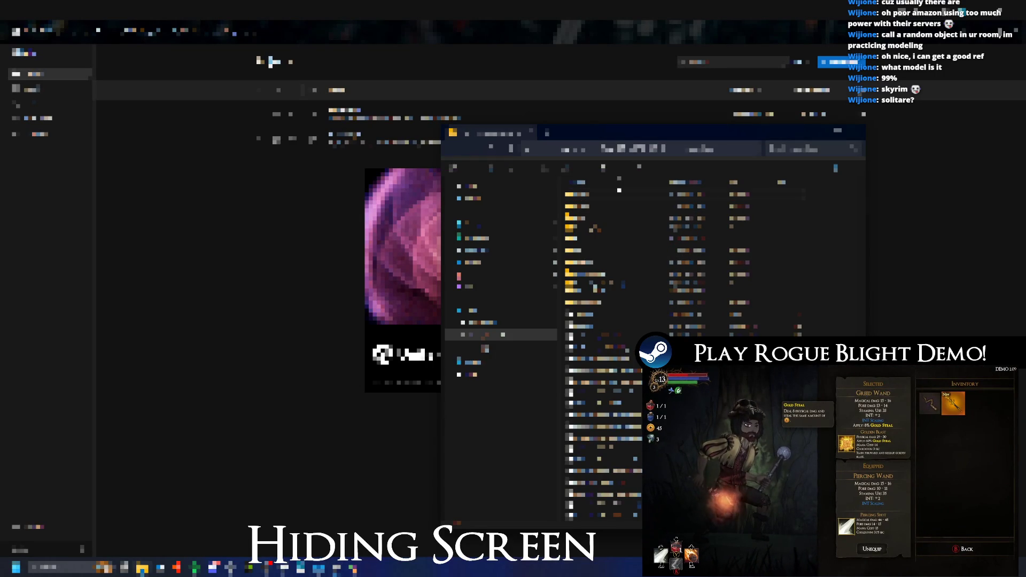
key(alt+Up)
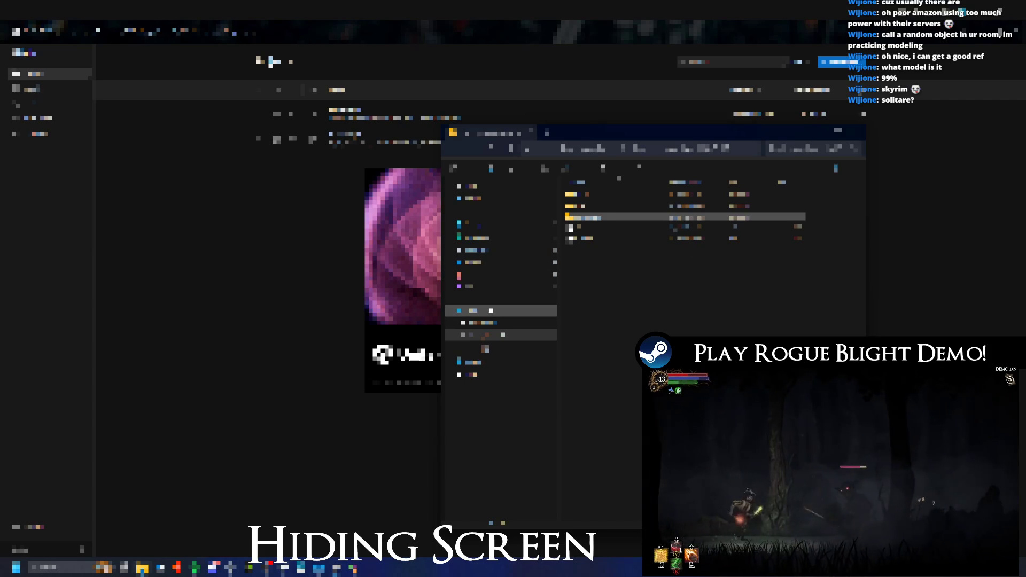
click(473, 311)
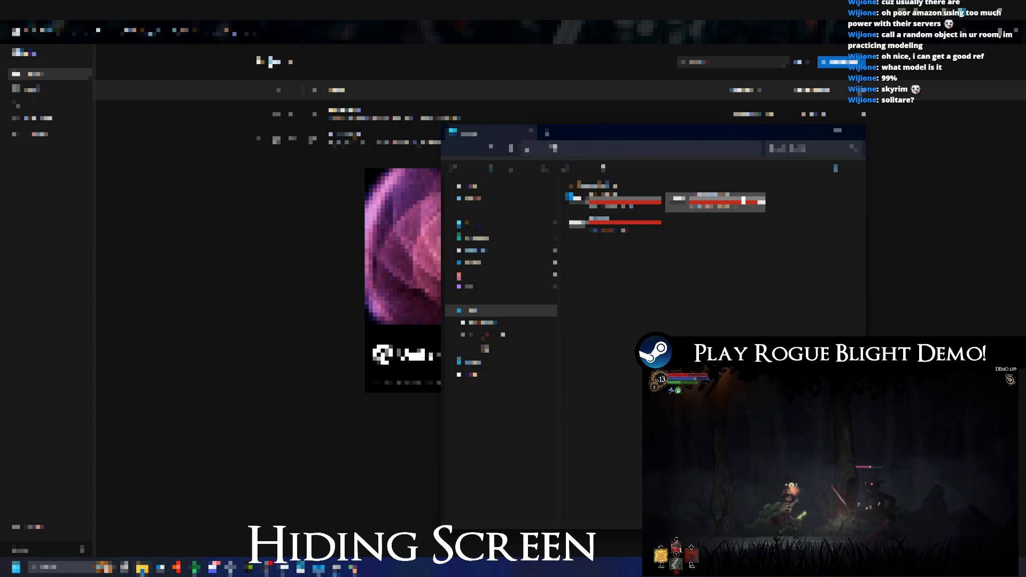
double_click(716, 200)
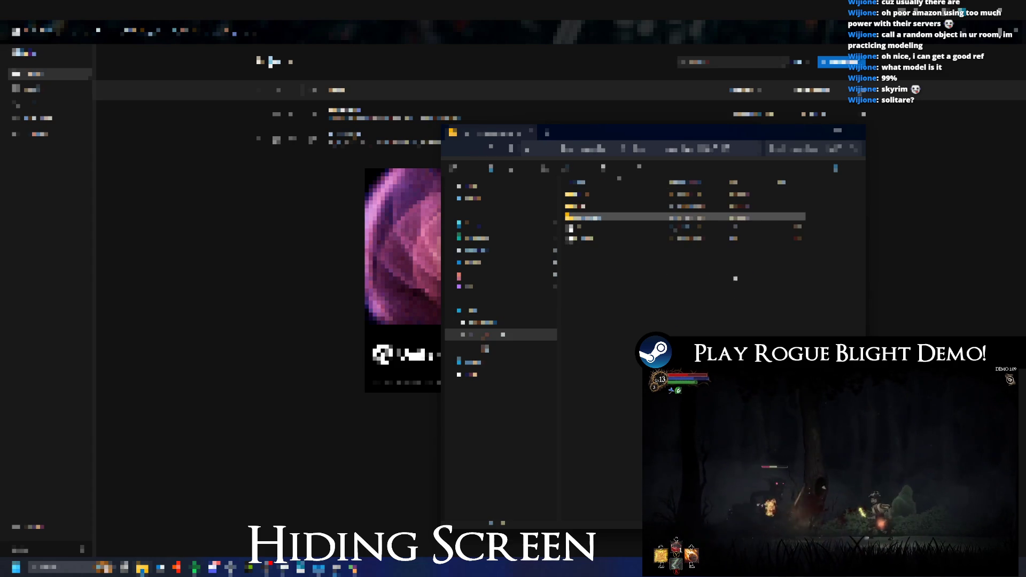
key(alt+Left)
key(alt+Right)
key(alt+Left)
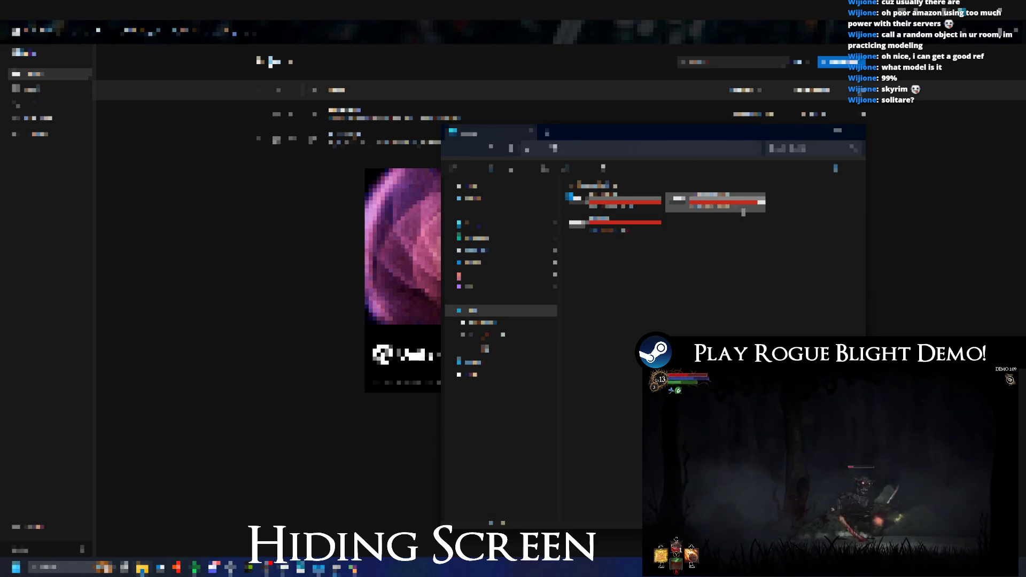
key(alt+Right)
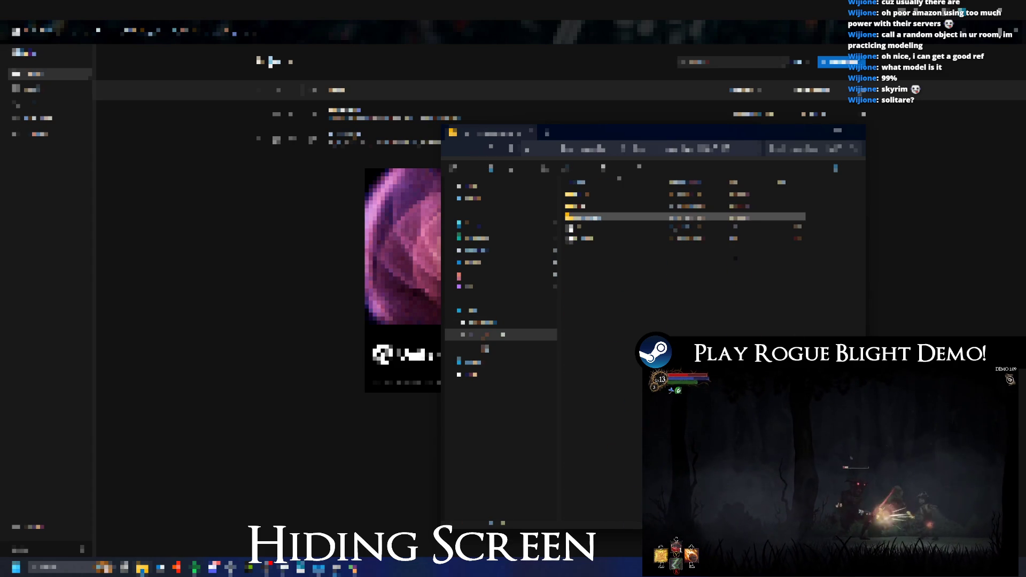
- Drill through the D: drive folders to My_Game\RogueBlight_PROJECT_GIT
double_click(608, 218)
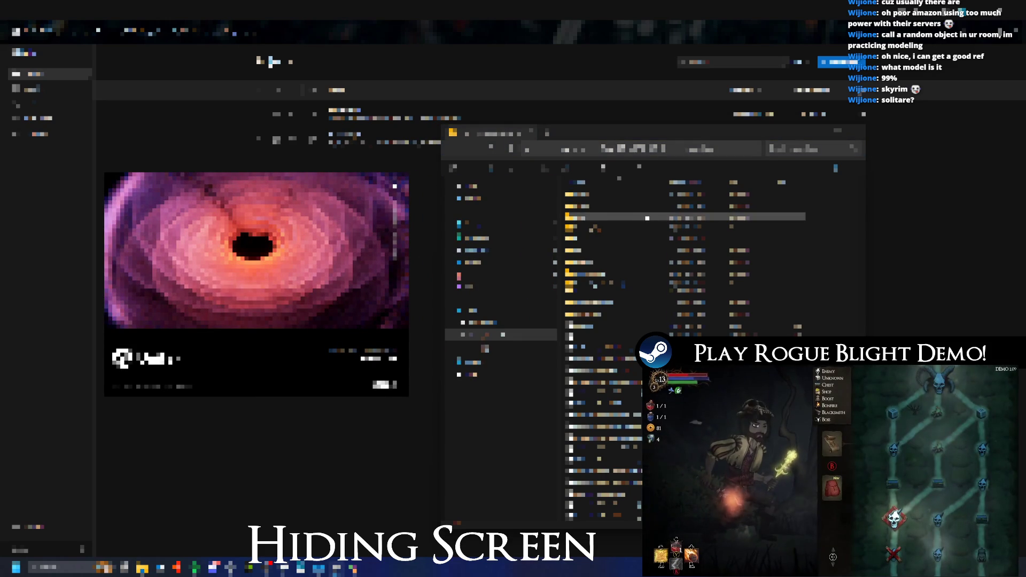
double_click(603, 195)
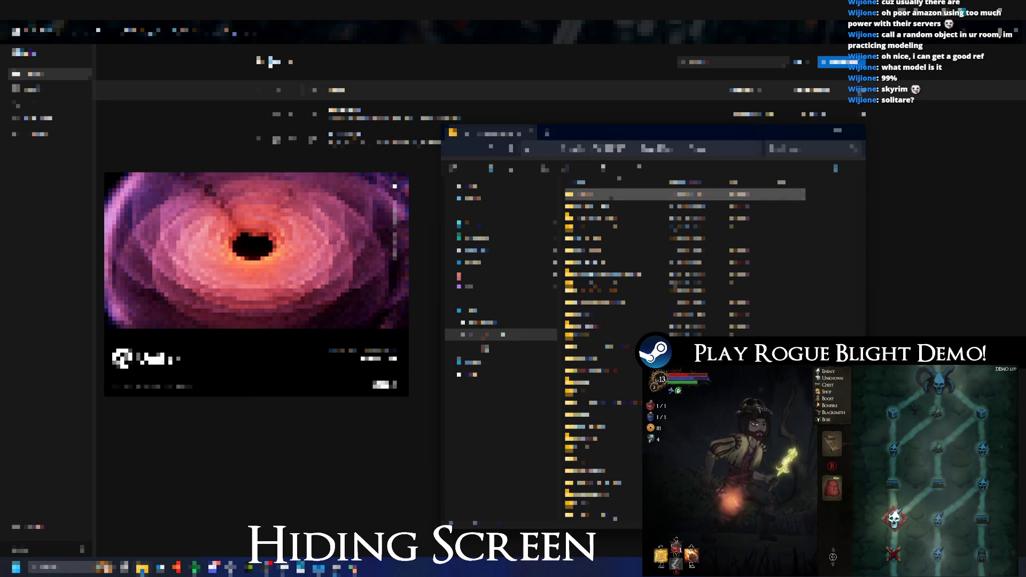
double_click(747, 273)
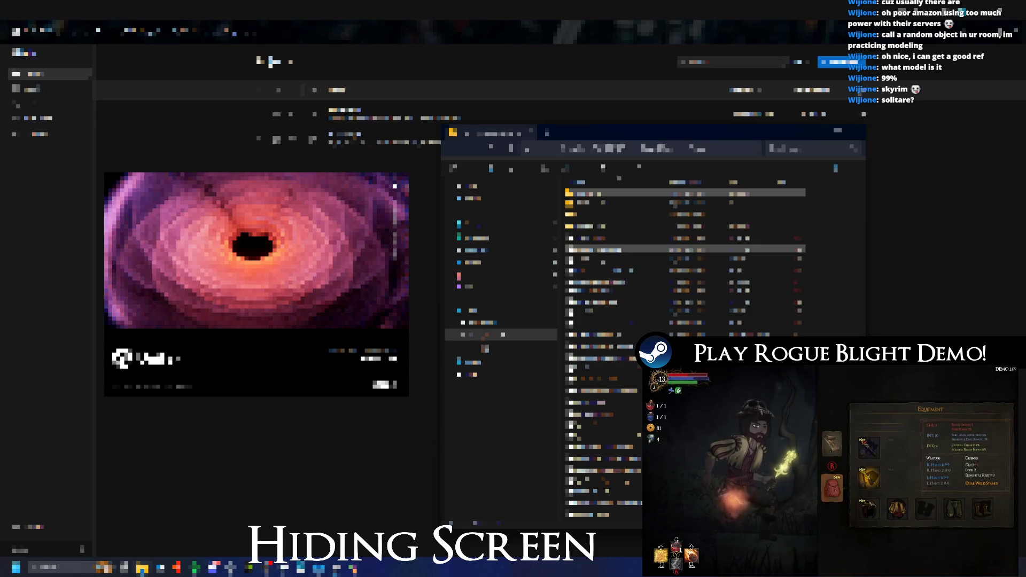
double_click(603, 249)
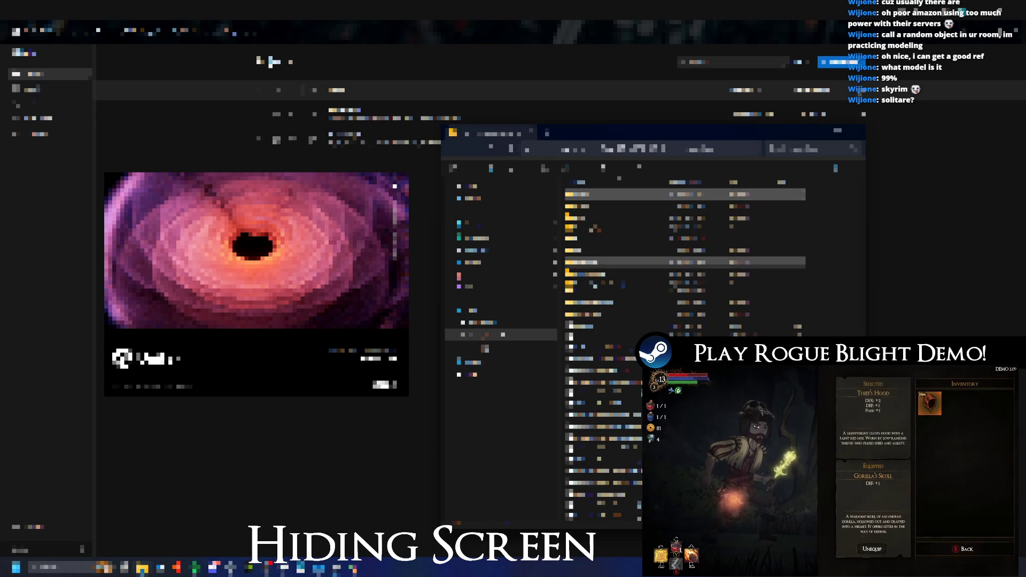
click(588, 262)
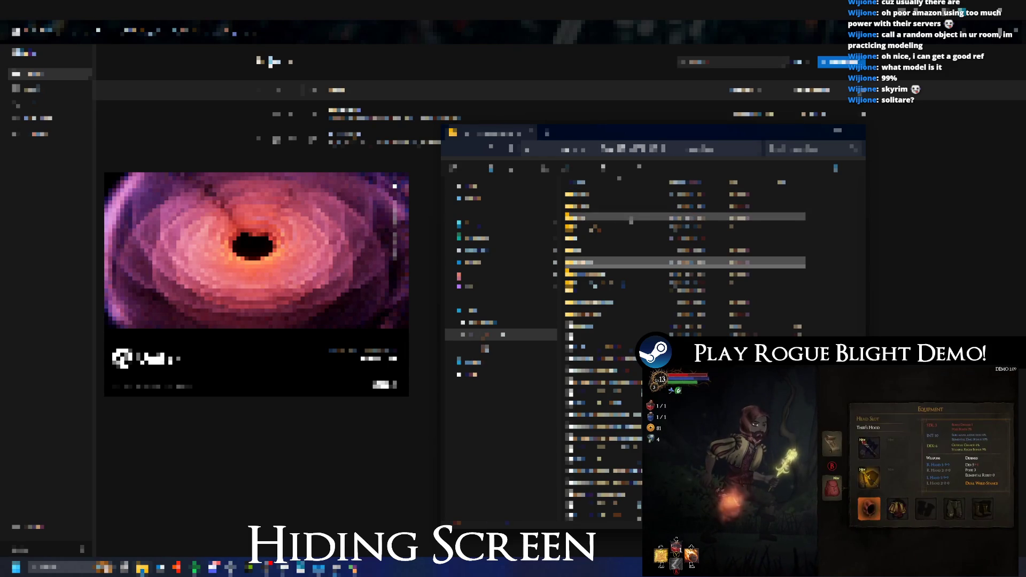
click(687, 149)
key(Return)
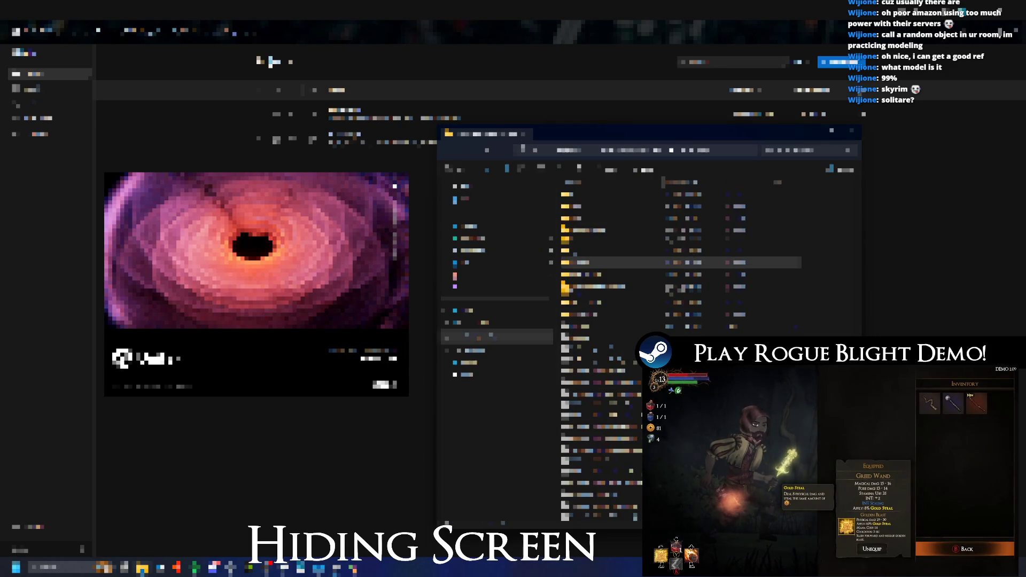
click(688, 149)
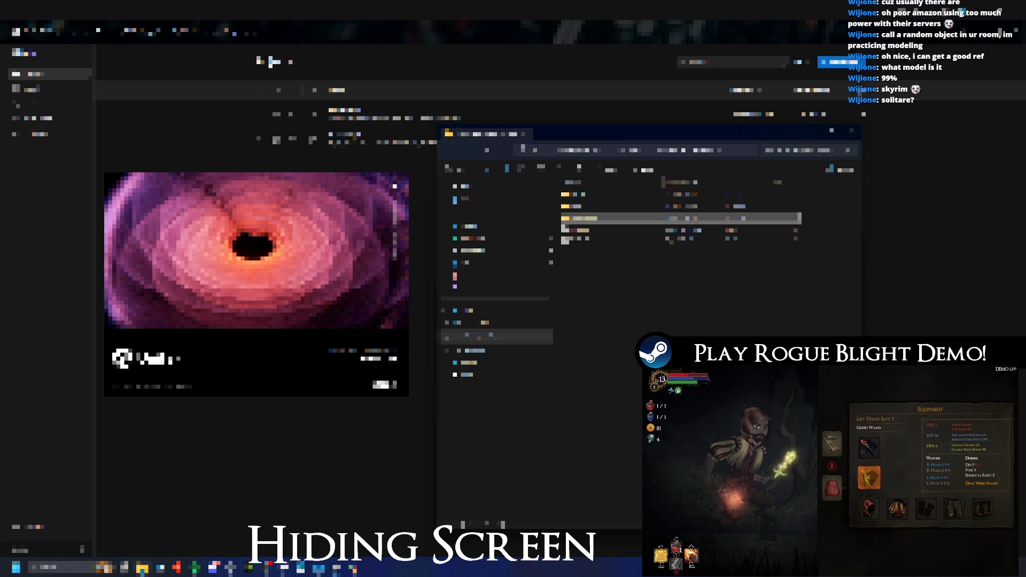
click(630, 147)
double_click(639, 293)
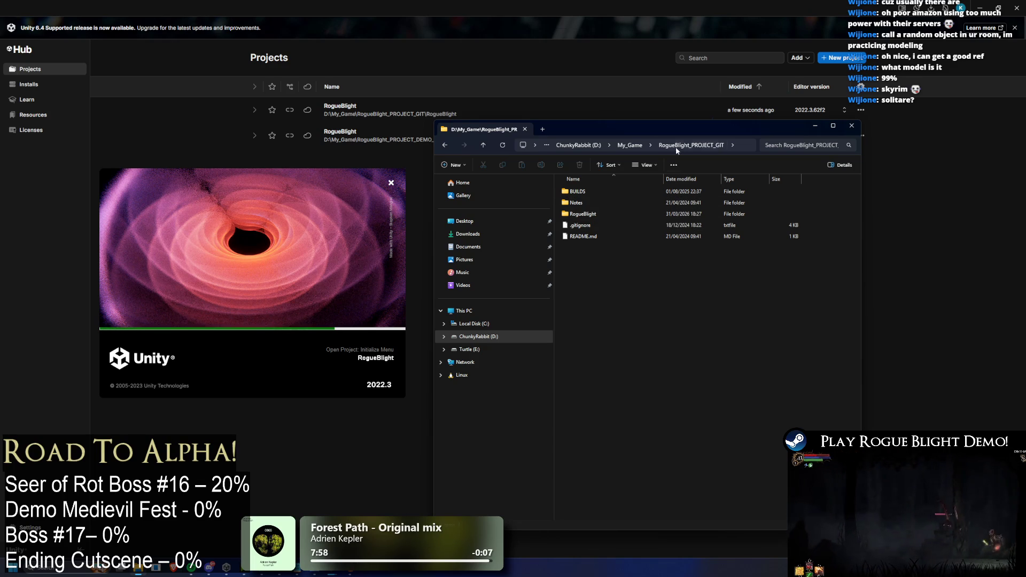
- Reopen RogueBlight_PROJECT_GIT and browse the RogueBlight project folder's contents
click(631, 148)
double_click(585, 293)
double_click(593, 213)
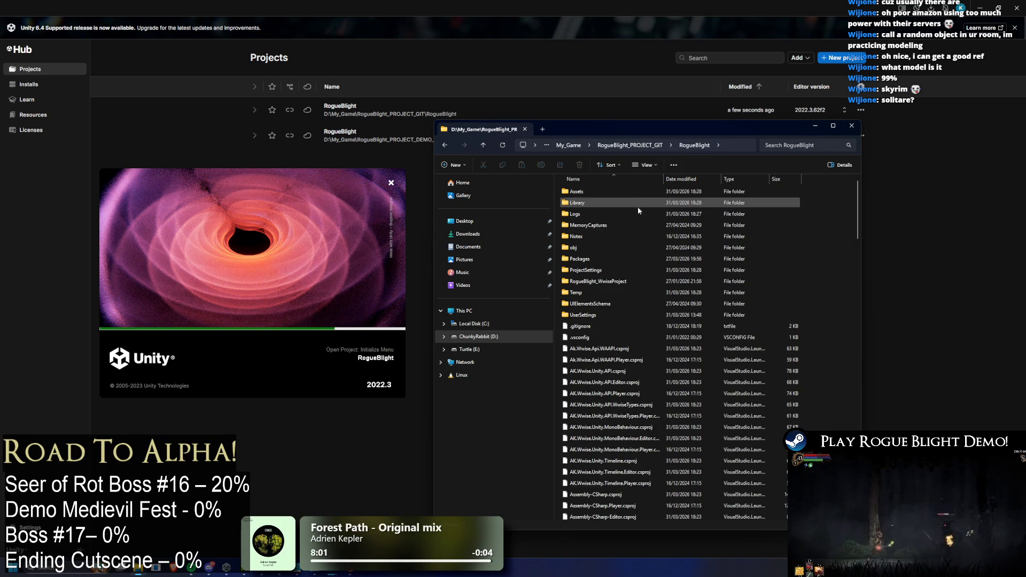
scroll(666, 235, down, 20)
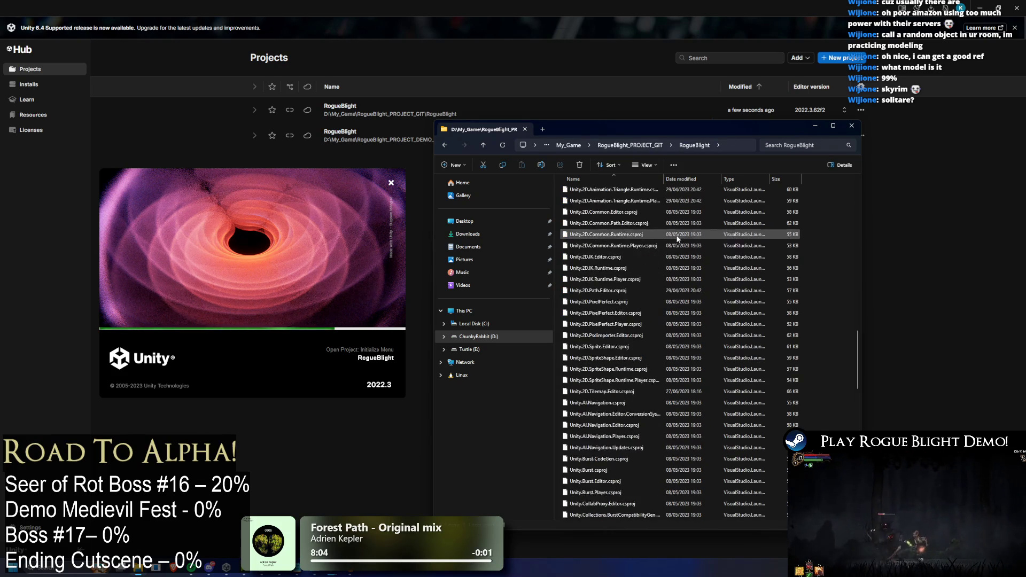
scroll(675, 242, down, 7)
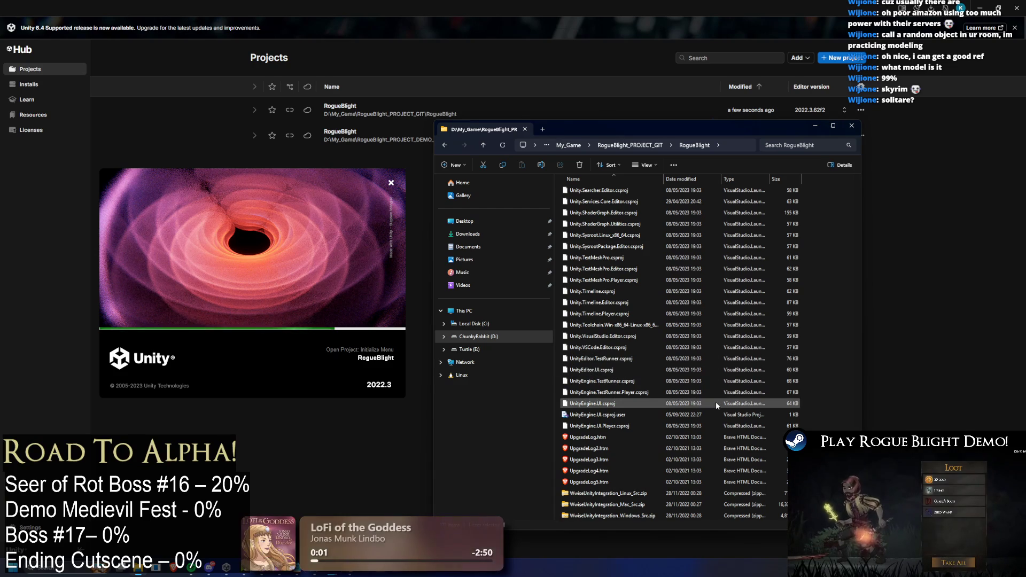
scroll(716, 406, up, 15)
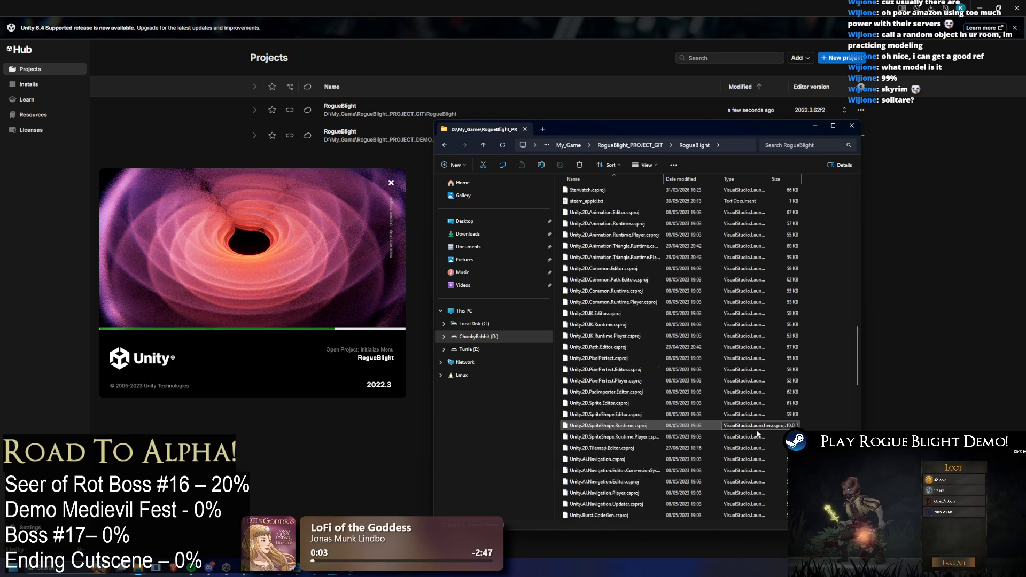
scroll(713, 405, up, 10)
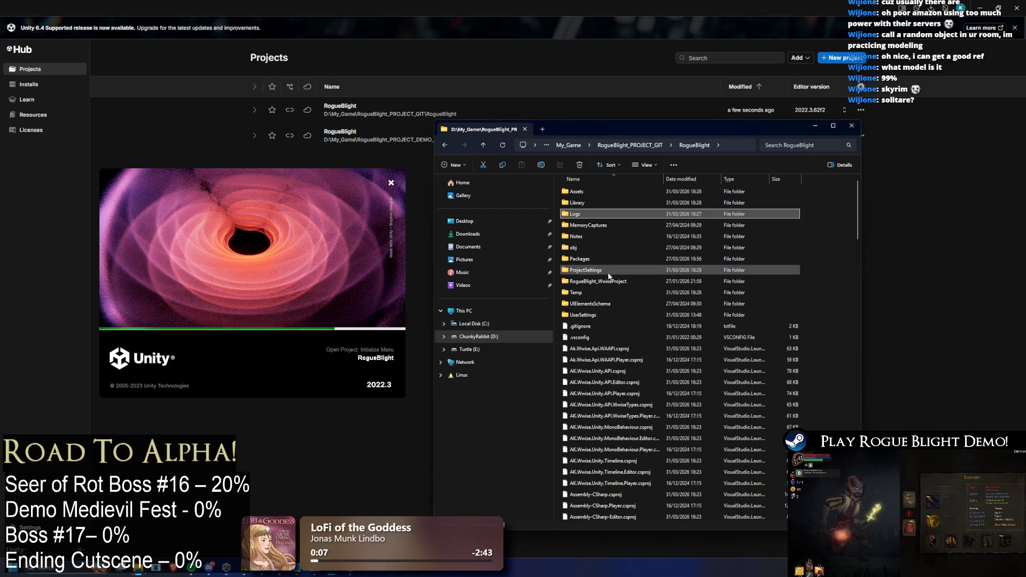
- Check the playtest captures in MemoryCaptures, then delete the MemoryCaptures folder
double_click(602, 225)
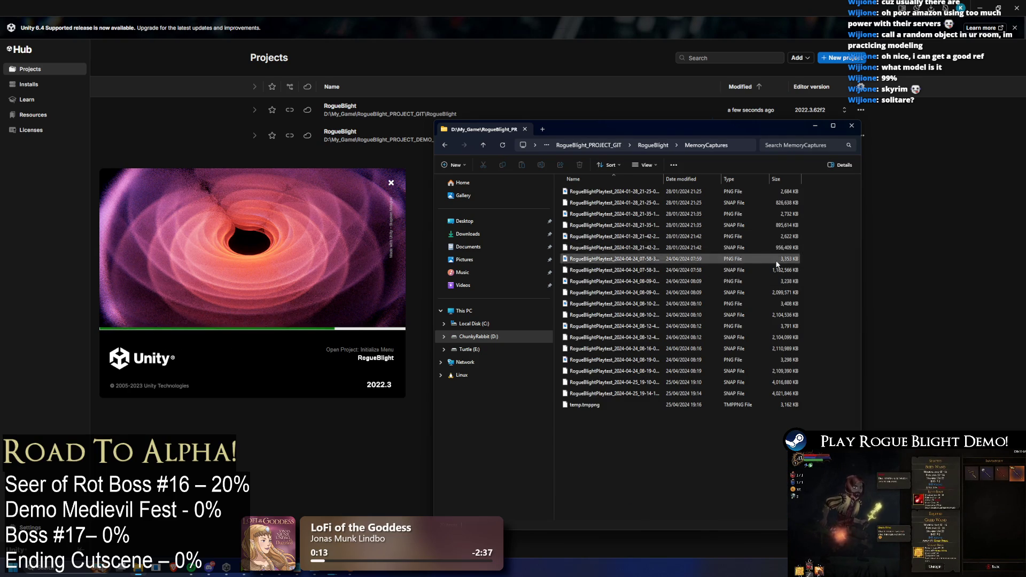
key(alt+Left)
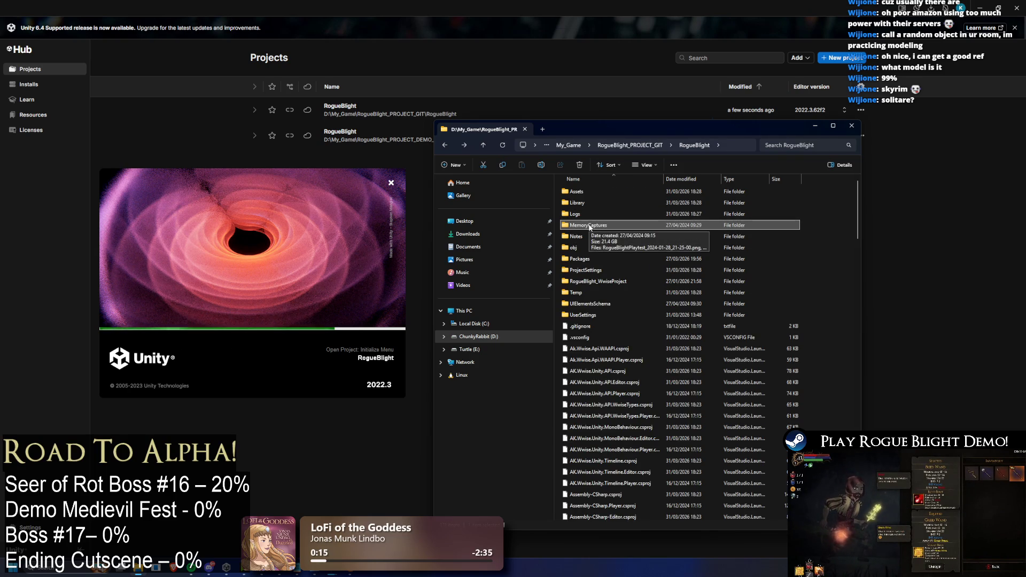
double_click(590, 228)
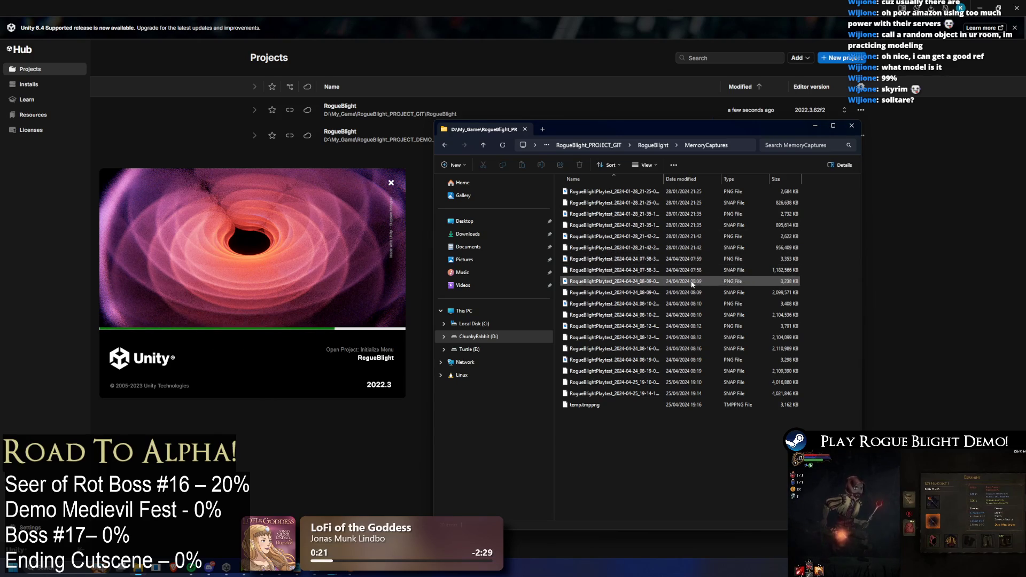
key(alt+Left)
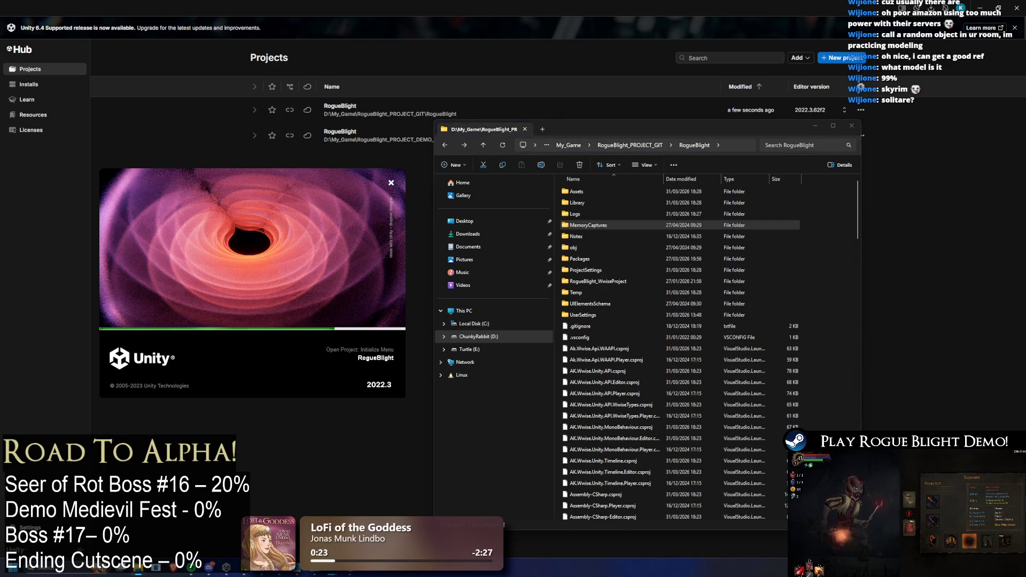
key(Delete)
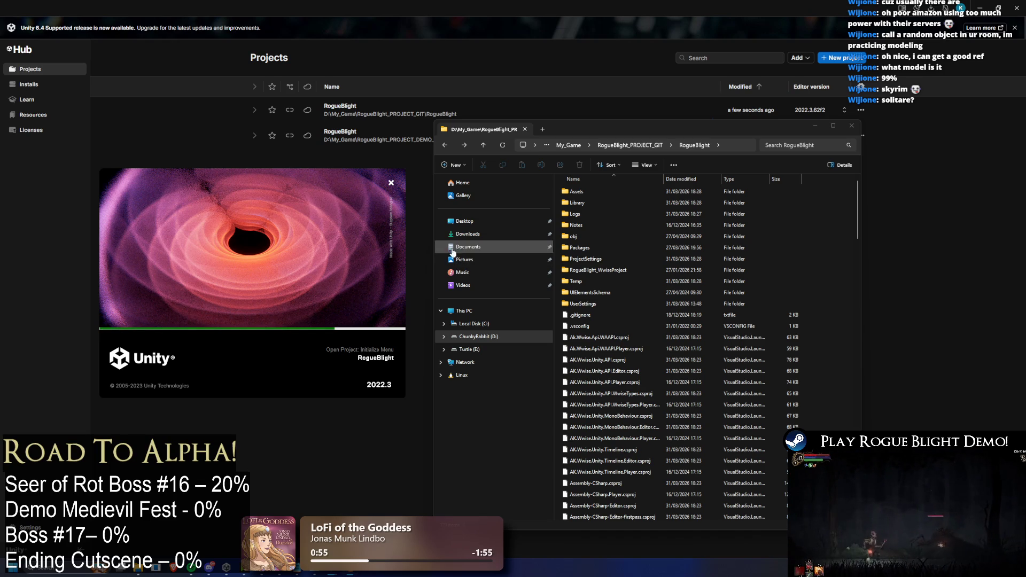
- Launch RogueBlight_PROJECT_DEMO_GIT in Unity 2022.3.62f2 from the Hub's Projects list
click(327, 141)
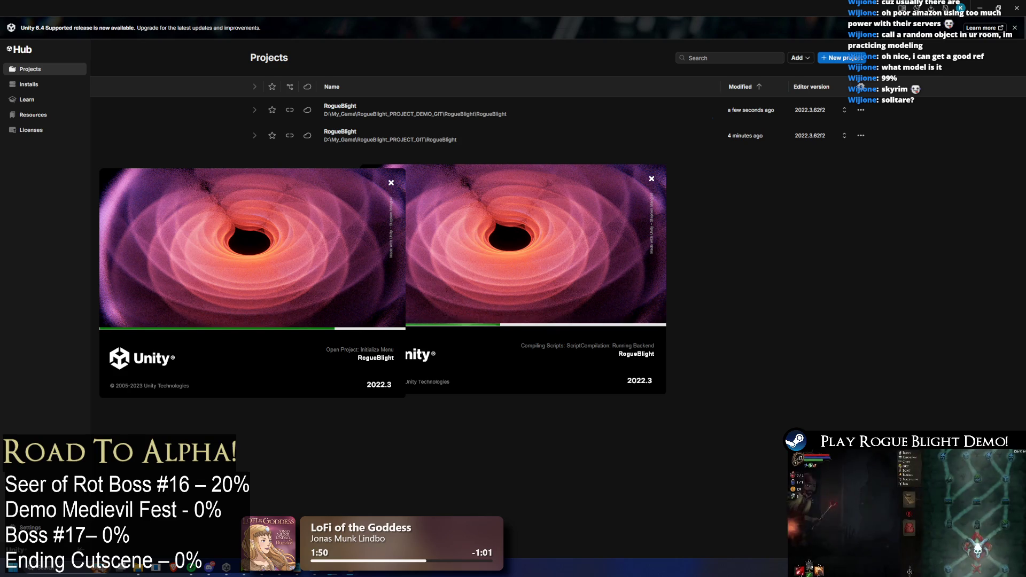
key(super)
- Search 'file' to open File Explorer, then close the new Explorer window
text(file)
key(Return)
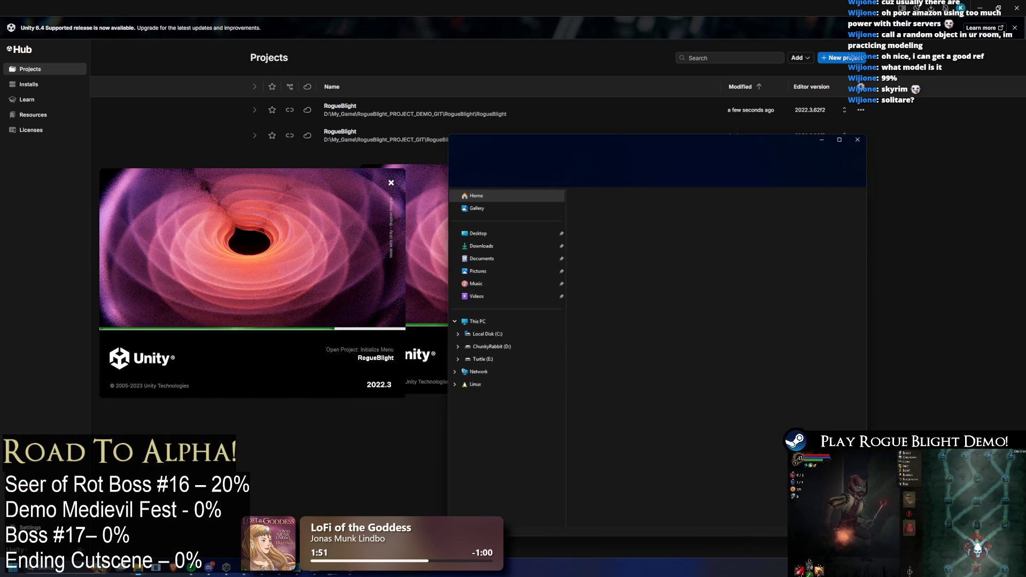
click(855, 142)
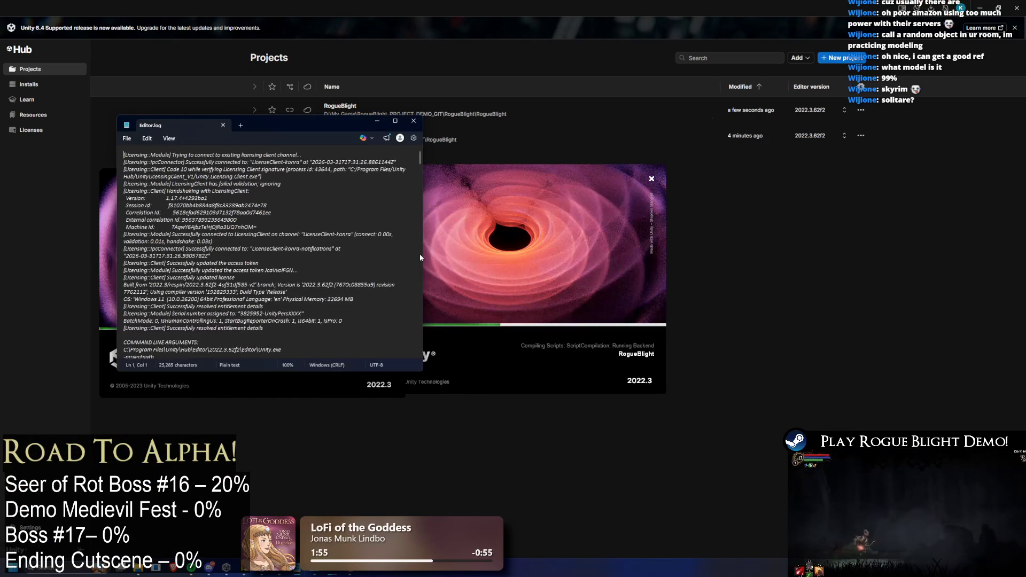
- Maximize Editor.log in Notepad, read through it, then close it
double_click(296, 124)
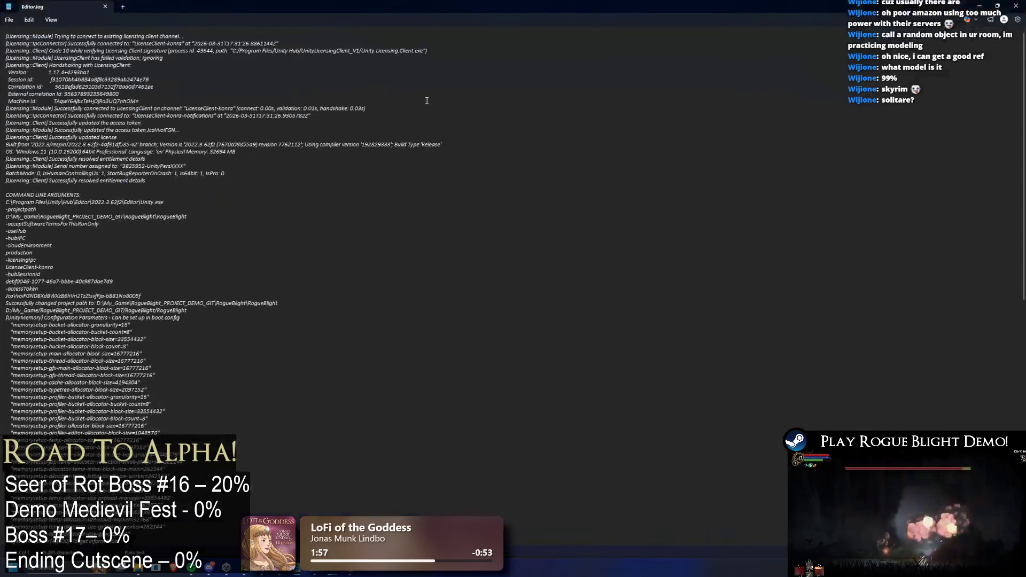
drag(1022, 70, 1022, 420)
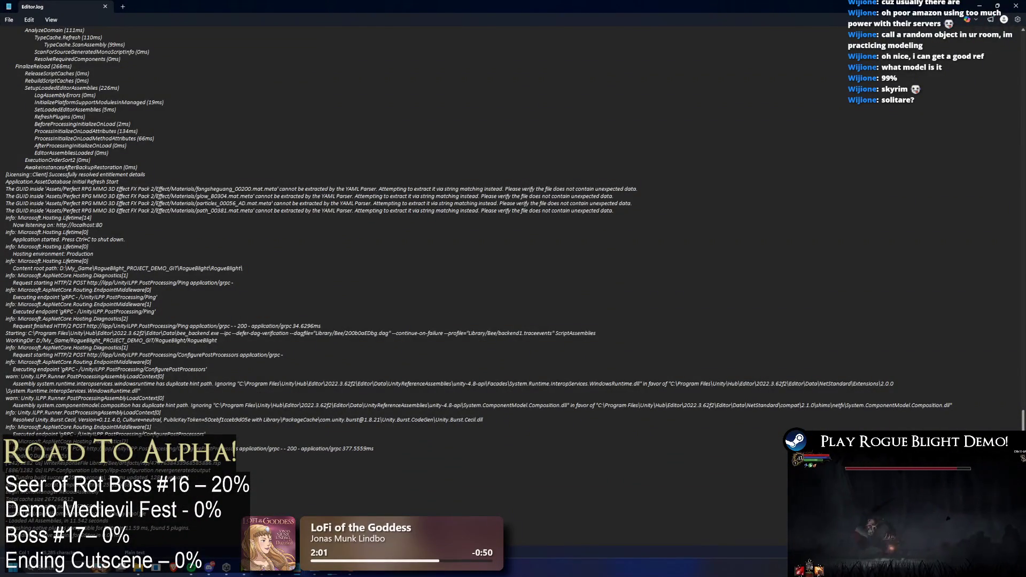
drag(1023, 419, 1023, 81)
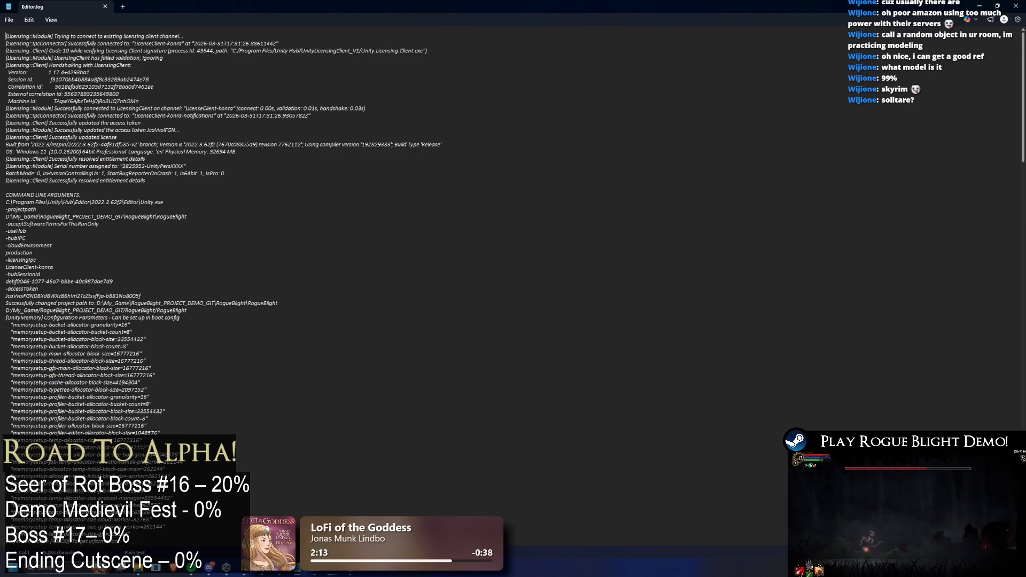
scroll(321, 289, down, 20)
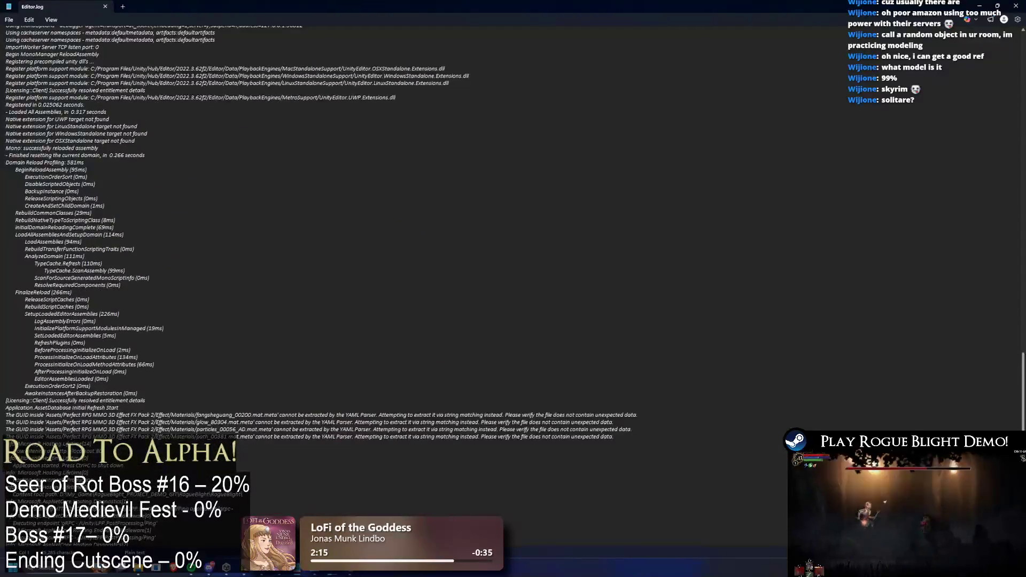
scroll(321, 289, down, 10)
key(alt+Tab)
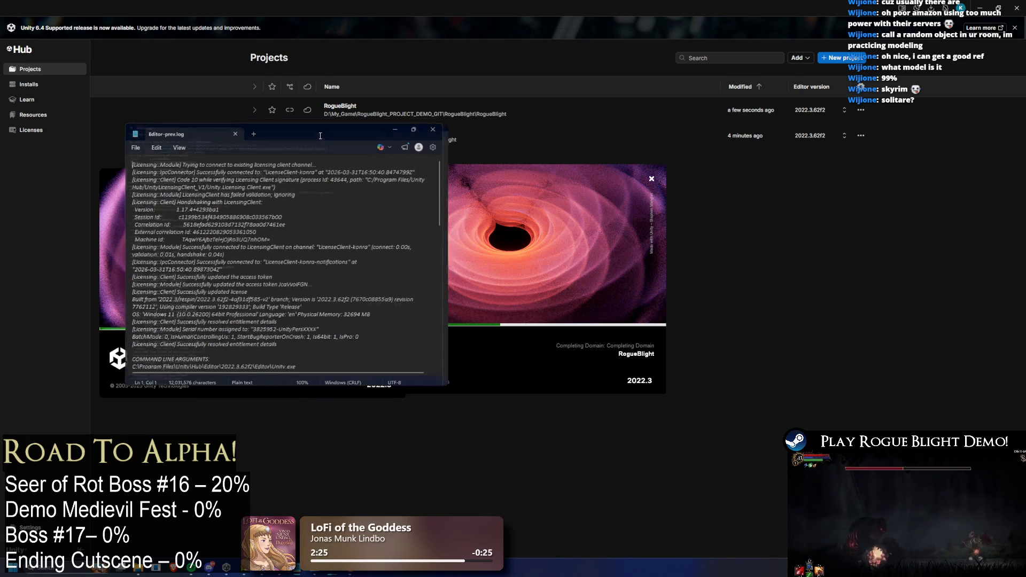
- Maximize Editor-prev.log and scroll down to the launch arguments and boot.config entries
double_click(319, 135)
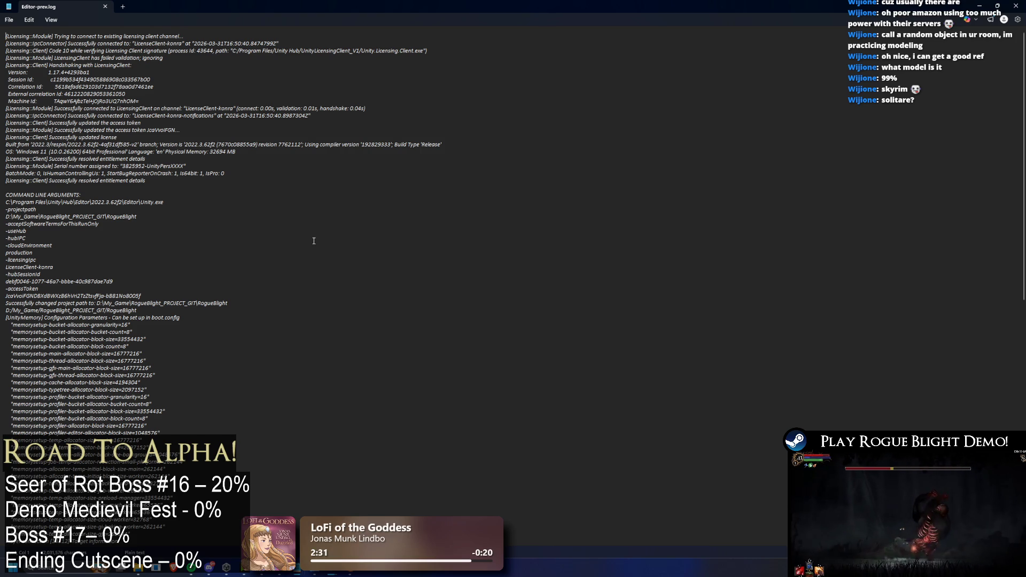
scroll(288, 242, down, 10)
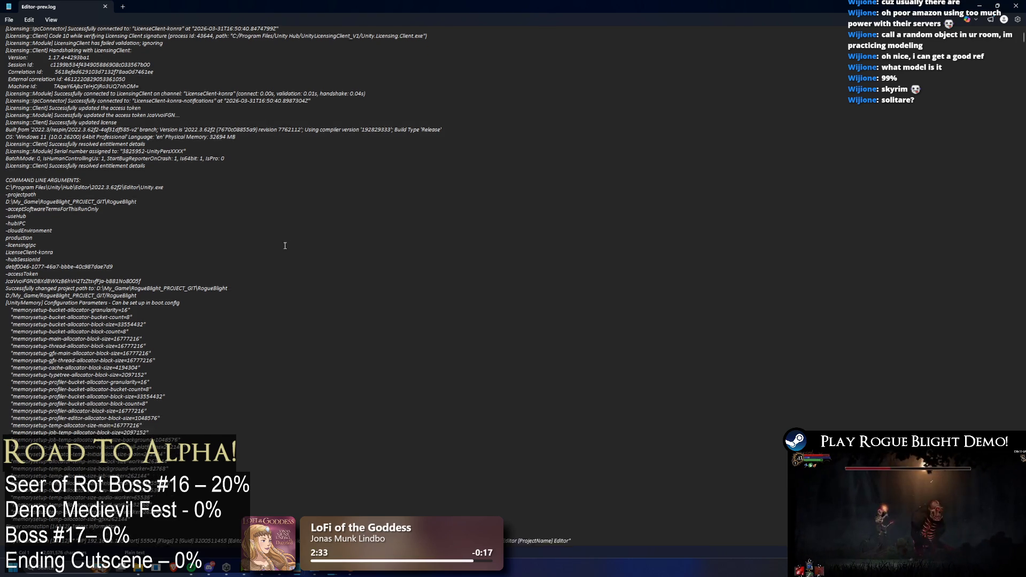